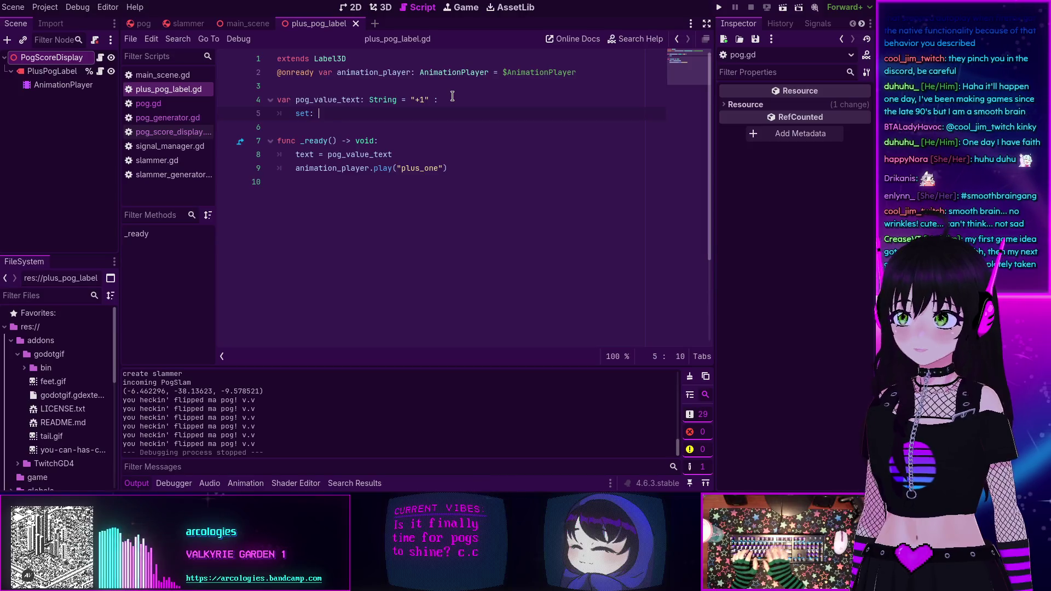
Give the set: line of pog_value_text an indented body that assigns text = pog_value_text
type(":")
key("Return")
type("text = ")
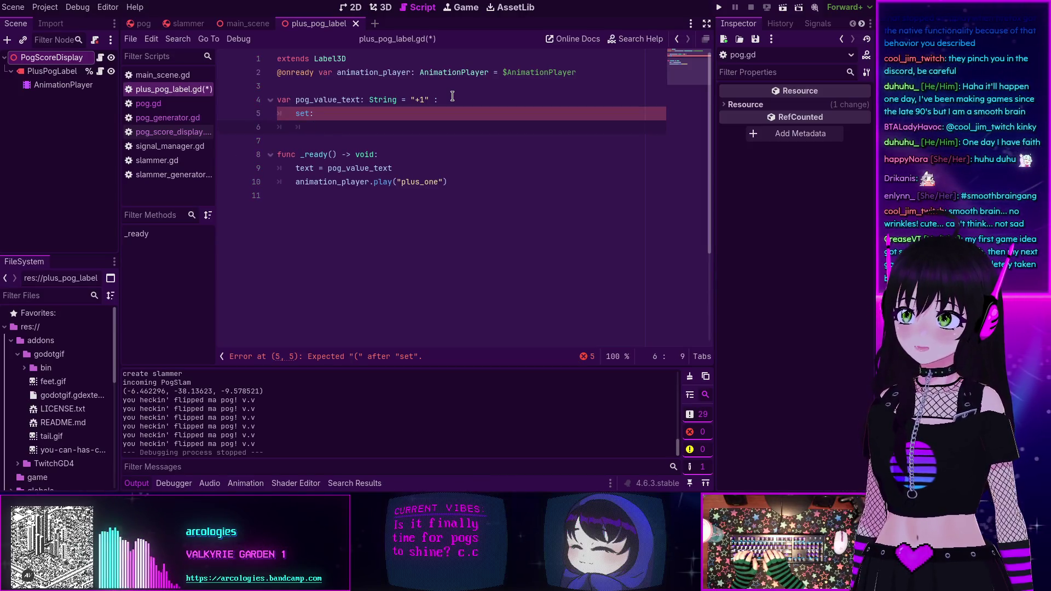
type("pog_va")
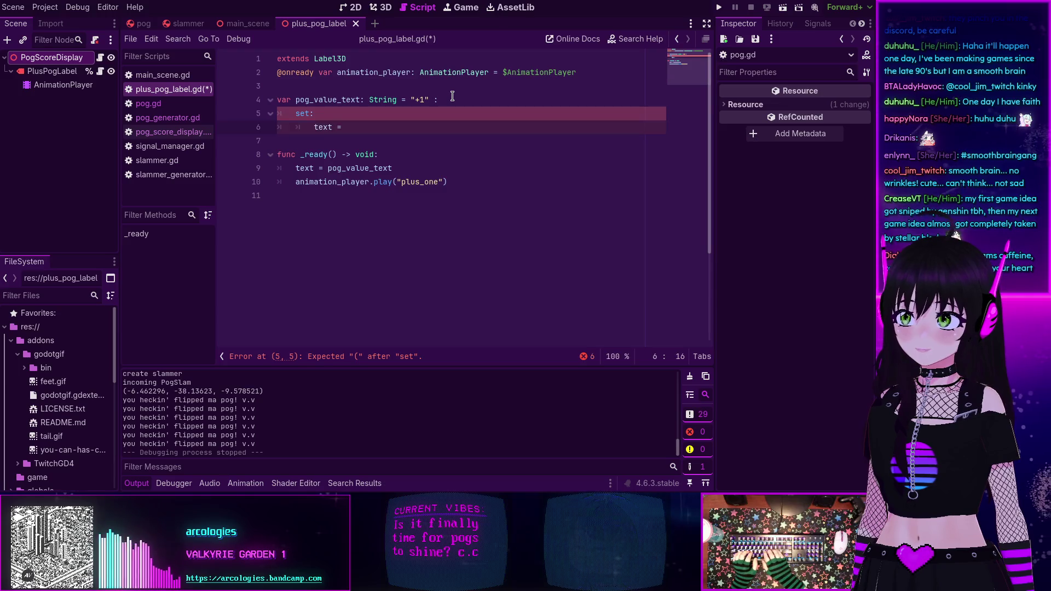
type("lue_text")
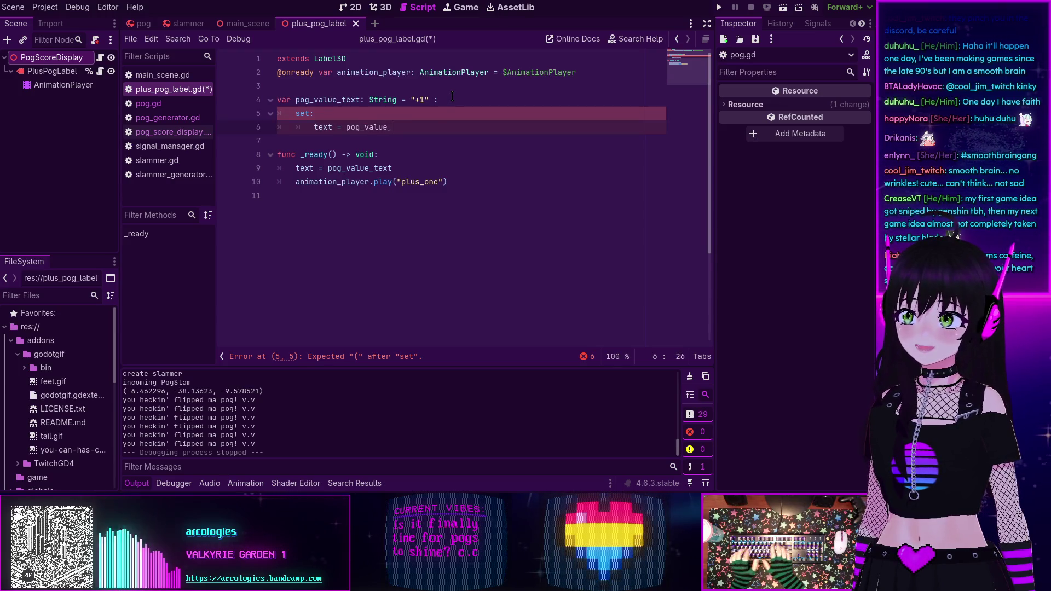
left_click(432, 116)
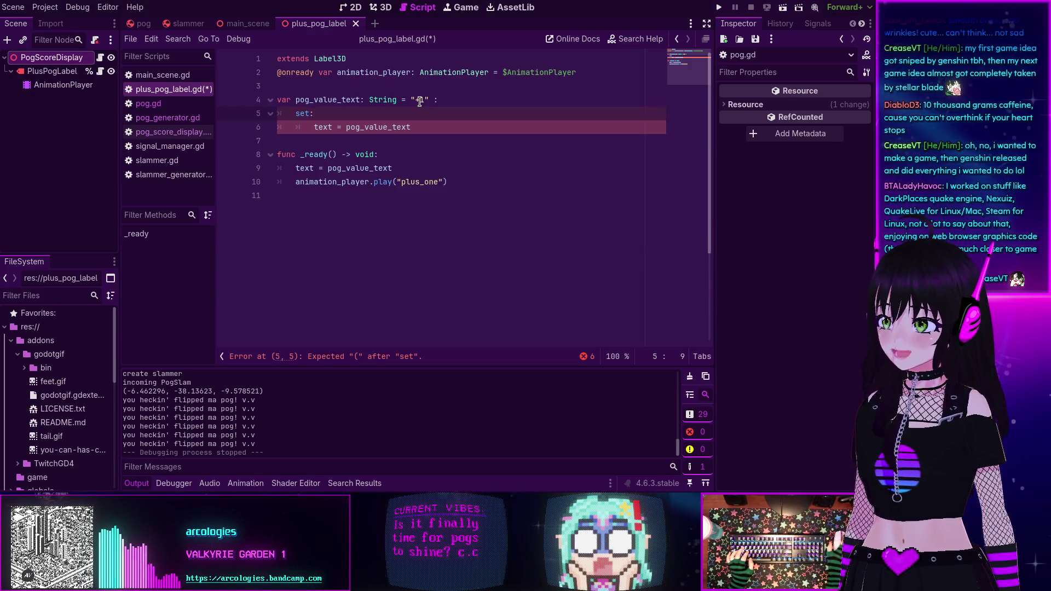
Fill the empty quotes on line 4 so pog_value_text defaults to "+1"
left_click(419, 101)
type("+1")
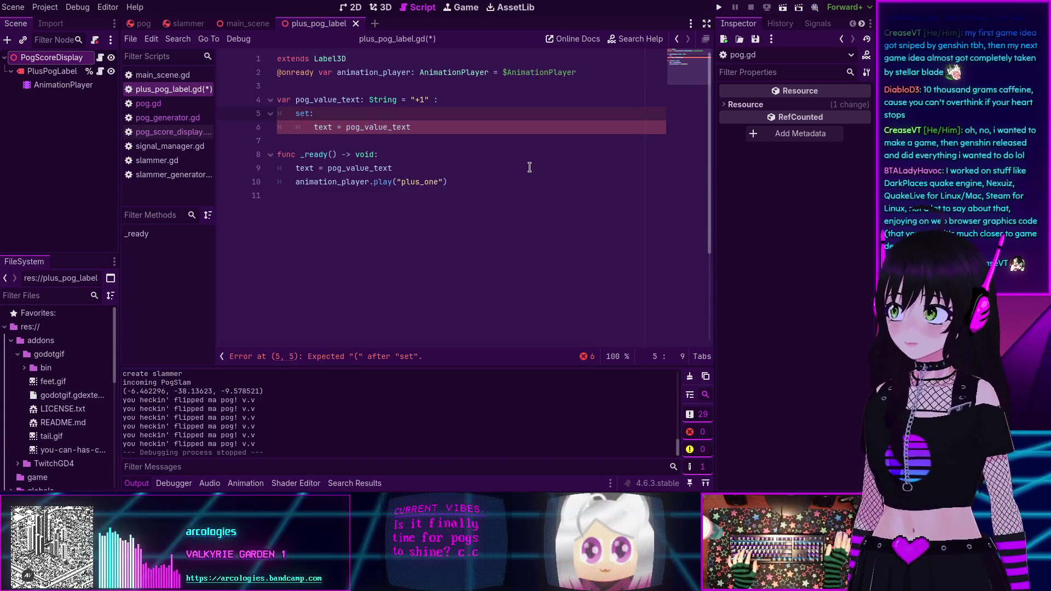
left_click(484, 184)
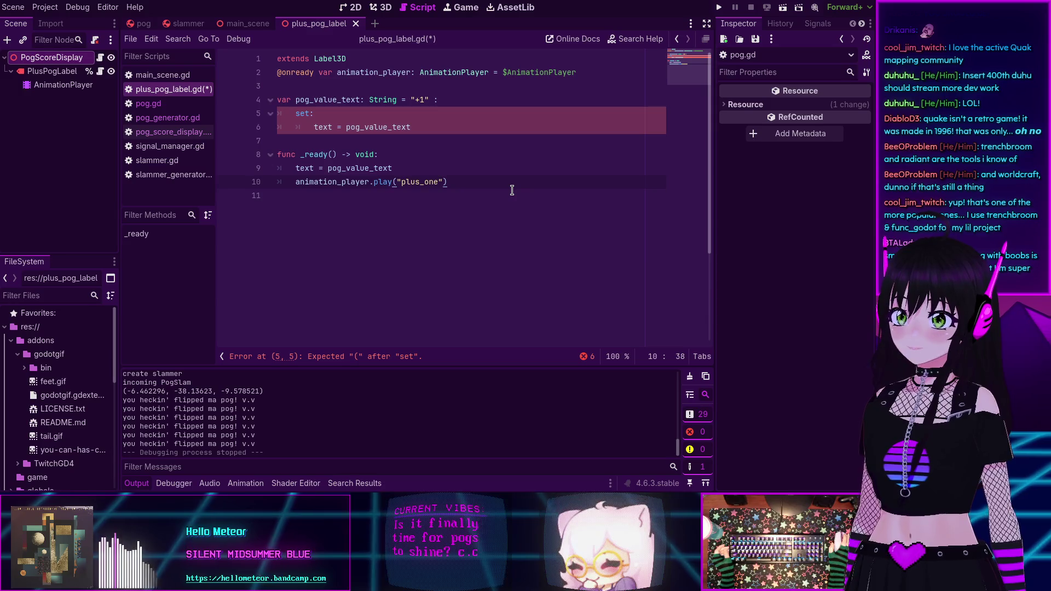
left_click(430, 123)
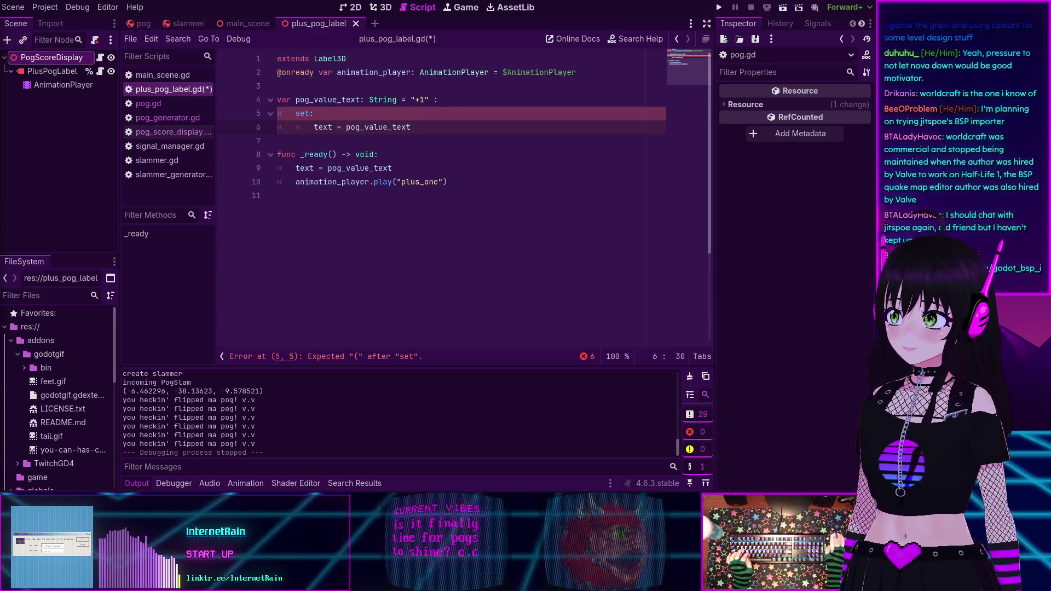
Scroll through the godot_bsp_importer README, then close the Firefox tab to return to Godot
mouse_move(486, 300)
left_mouse_down()
mouse_move(407, 221)
mouse_move(406, 2)
left_mouse_up()
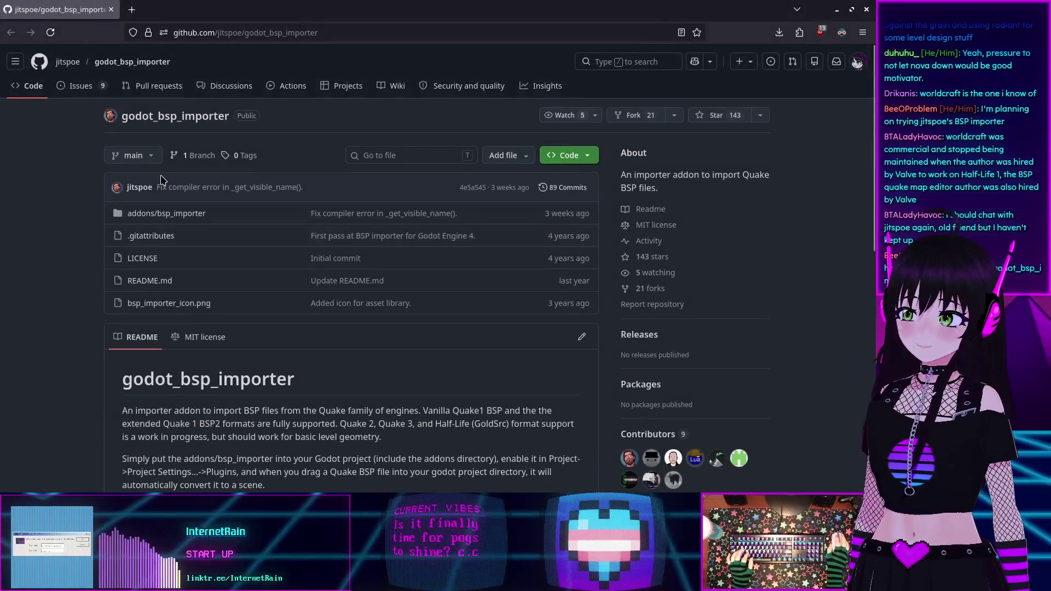
scroll(97, 256, "down", 5)
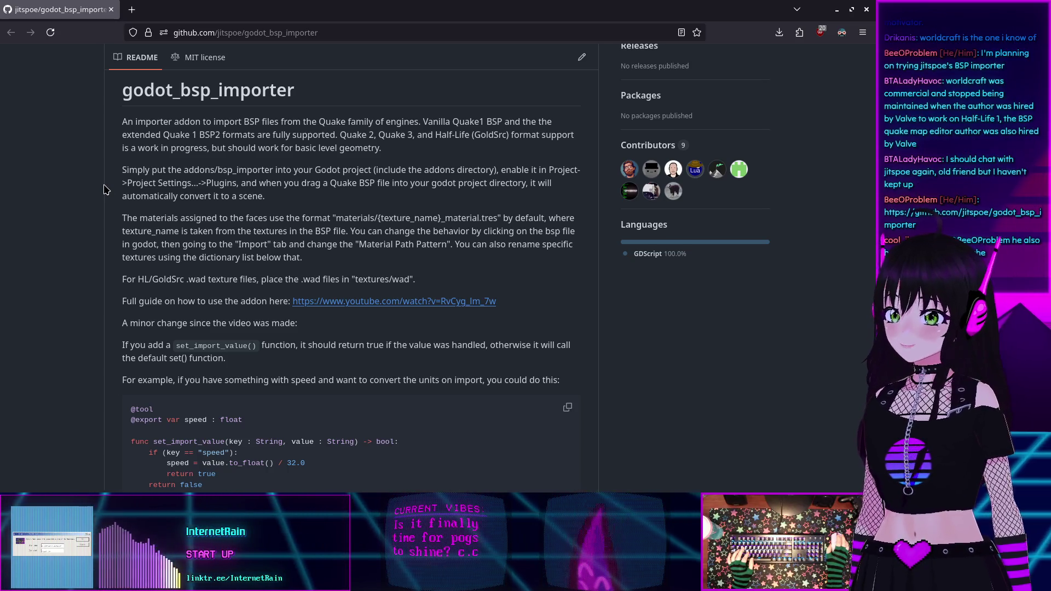
scroll(111, 196, "down", 2)
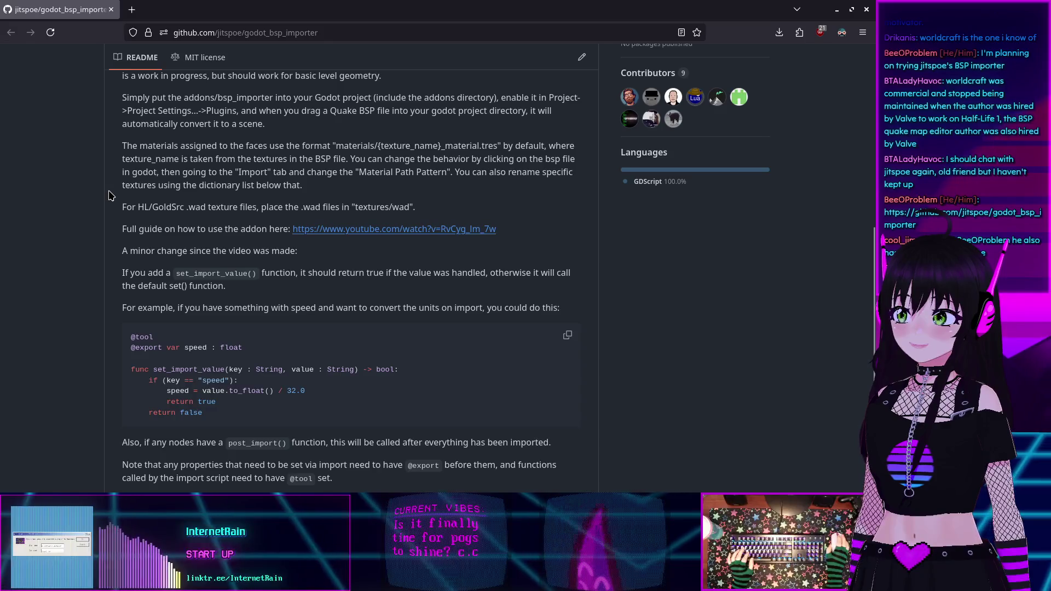
scroll(112, 196, "down", 2)
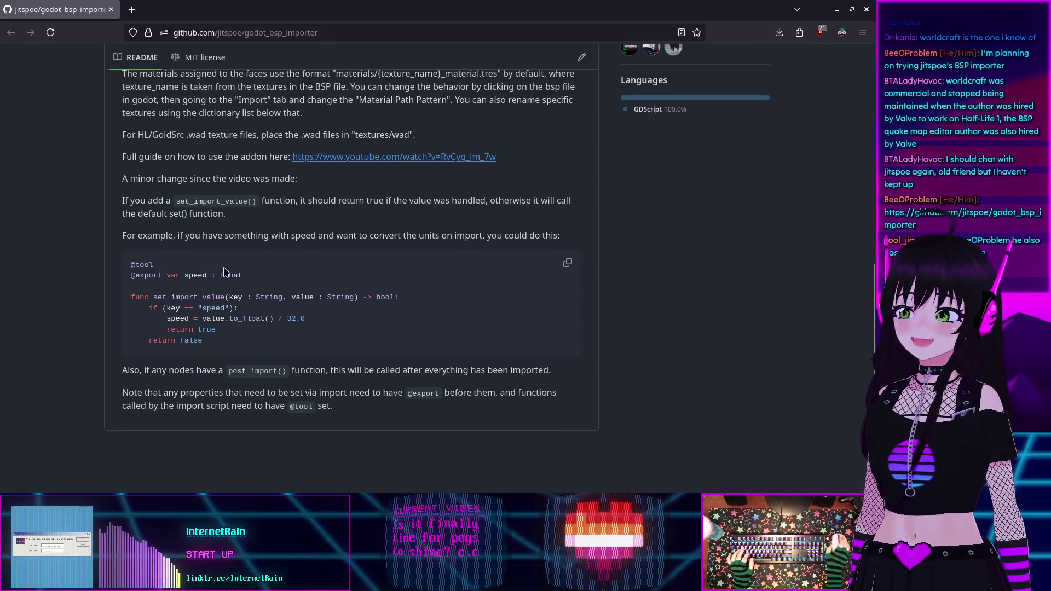
key("Home")
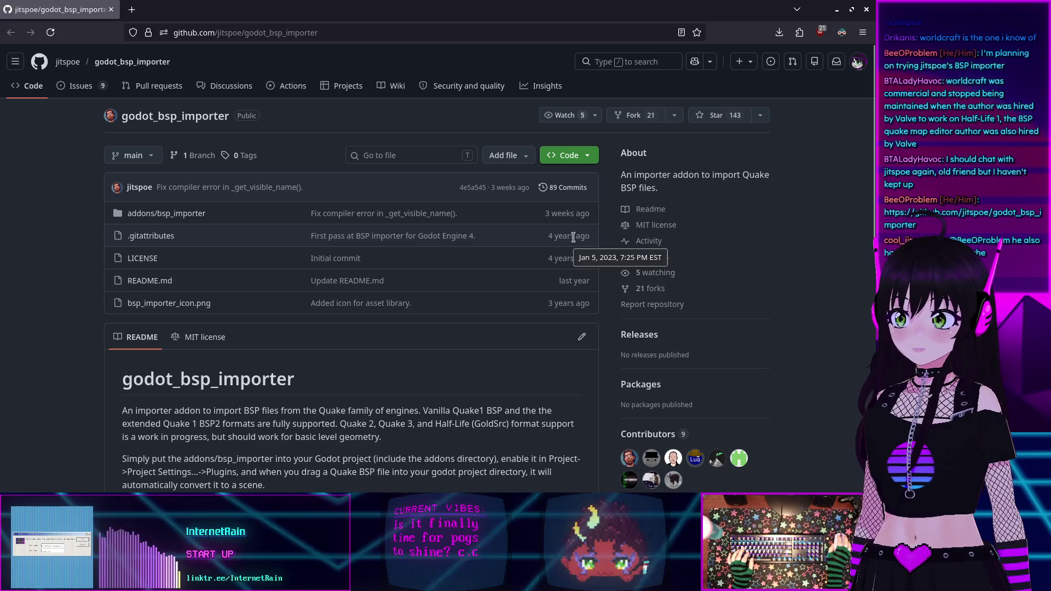
scroll(229, 347, "down", 4)
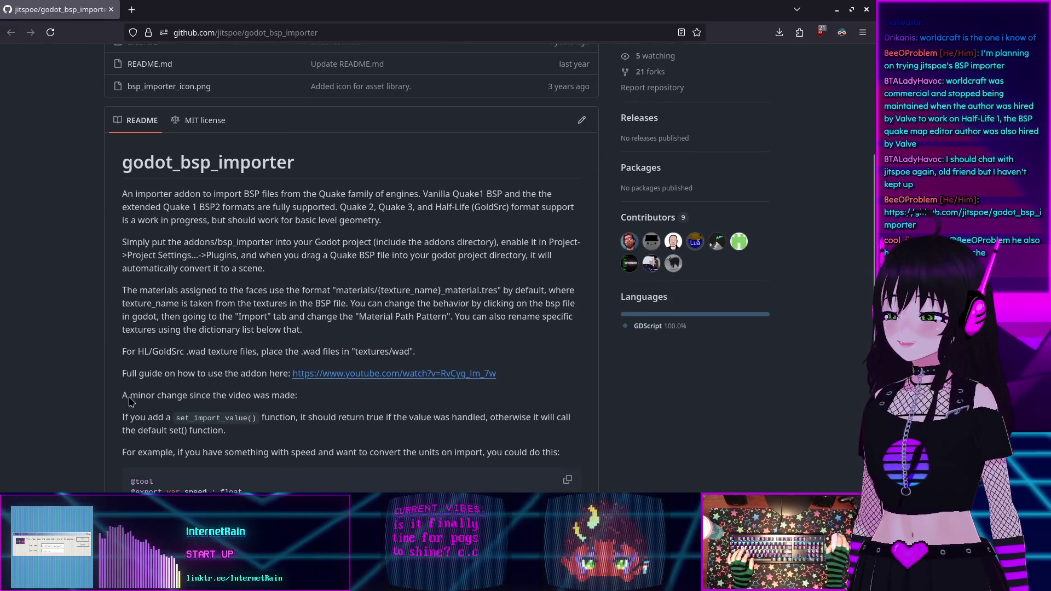
scroll(286, 345, "down", 4)
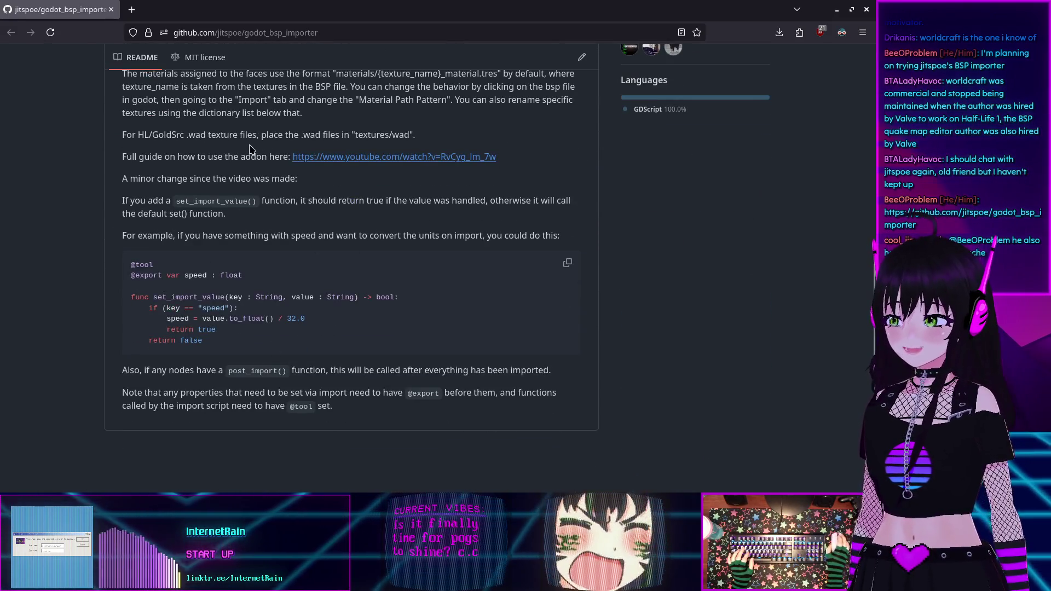
scroll(251, 153, "up", 10)
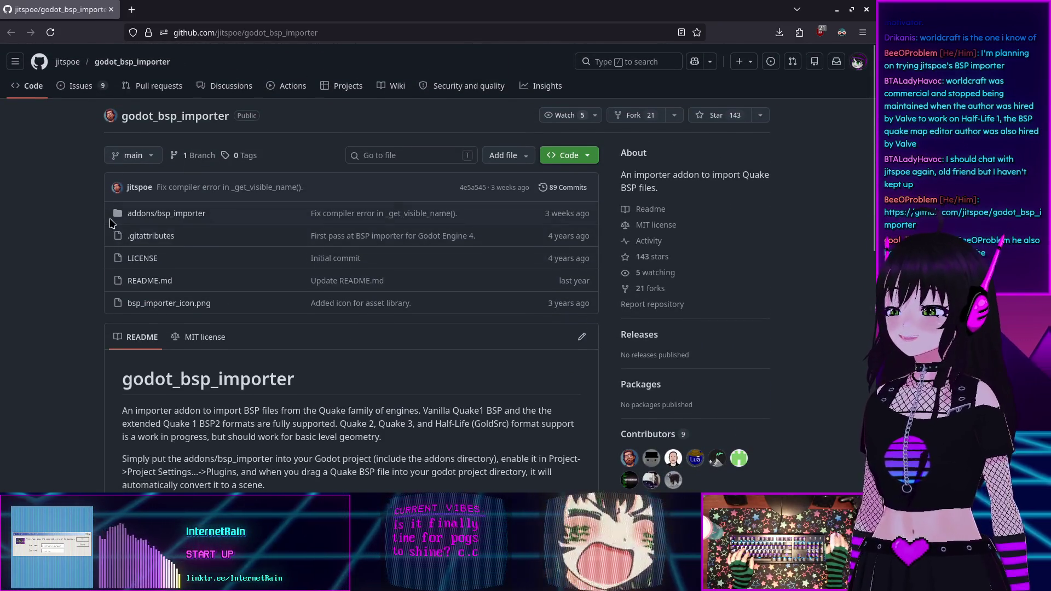
left_click(111, 10)
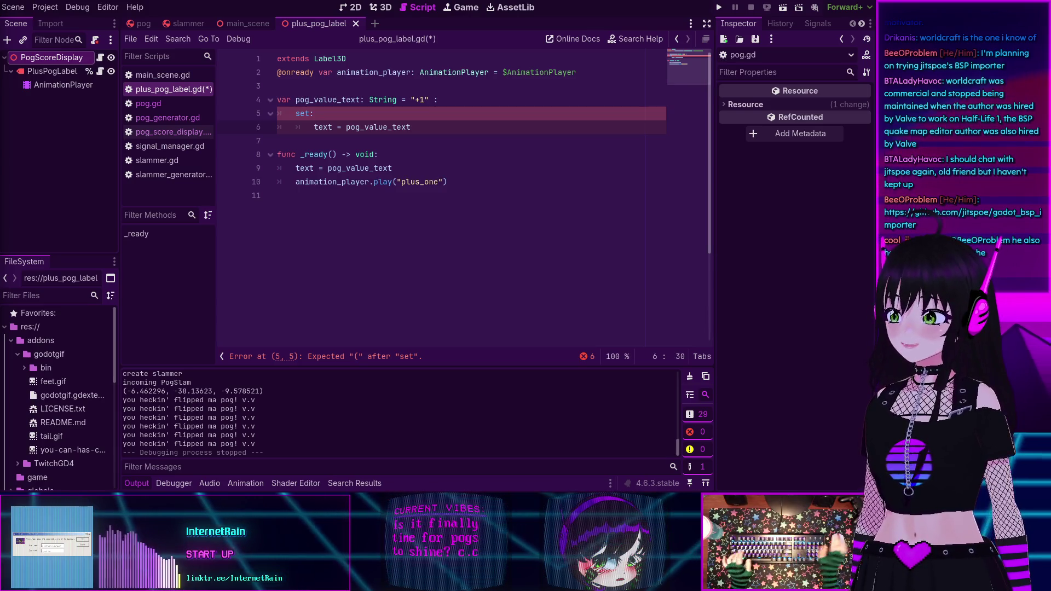
Delete the ' = "+1"' default from the pog_value_text declaration on line 4
left_click(408, 271)
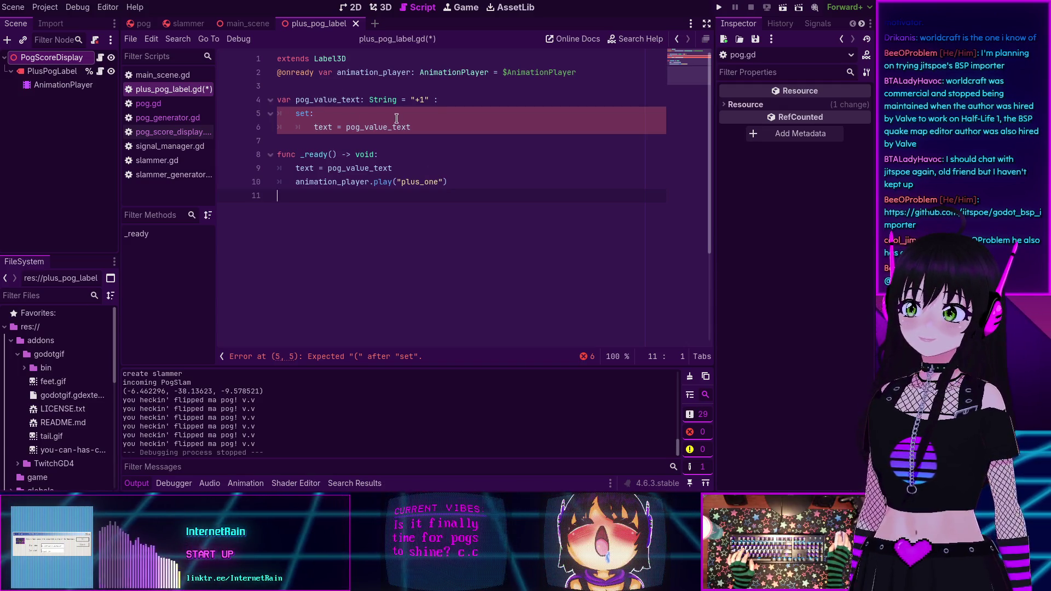
left_click(349, 117)
left_click(421, 127)
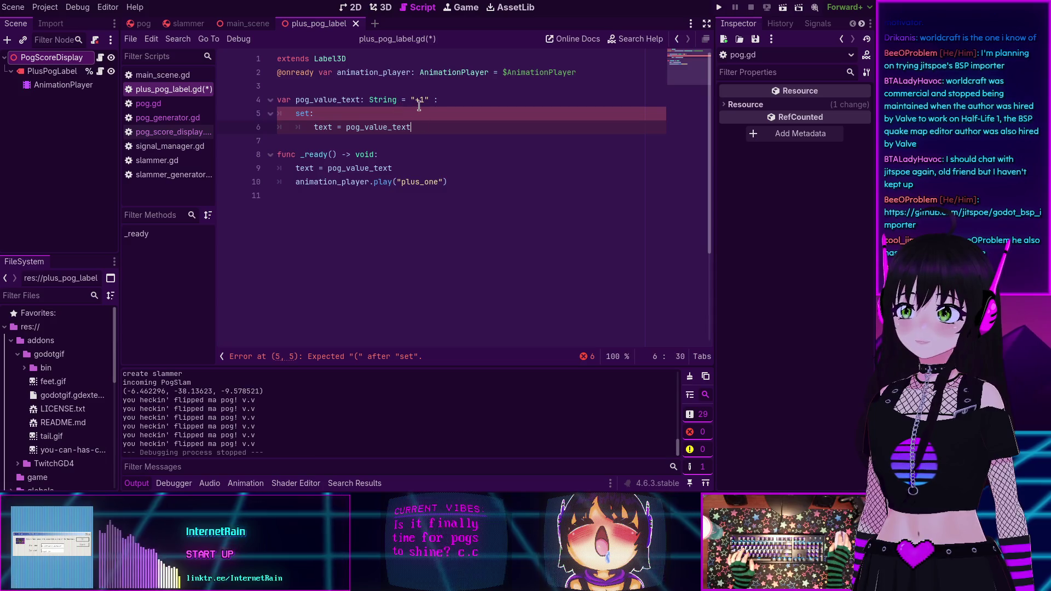
left_click(431, 100)
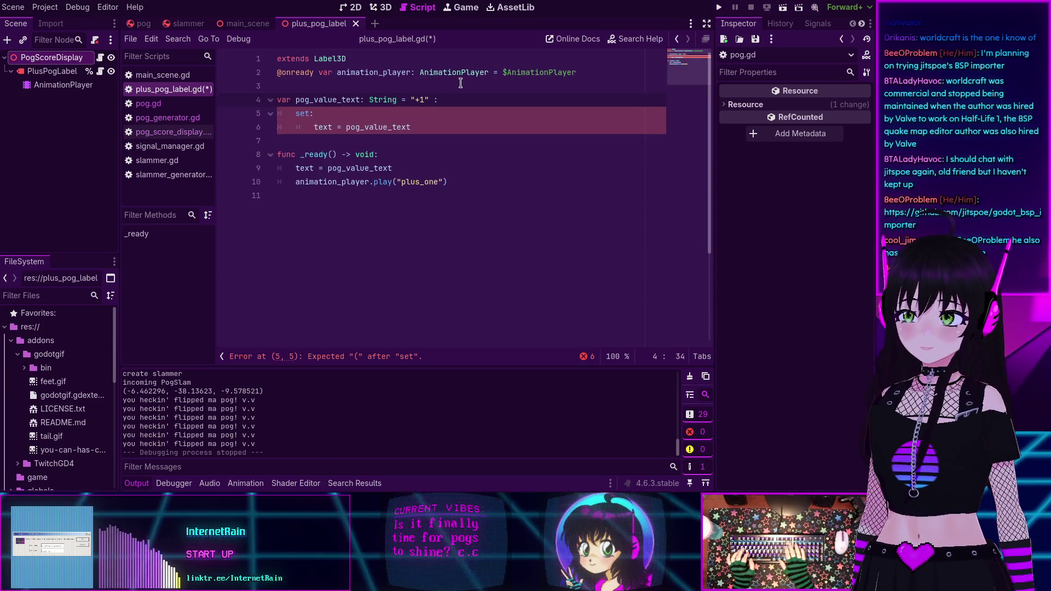
key("BackSpace")
key("BackSpace")
key("BackSpace")
key("BackSpace")
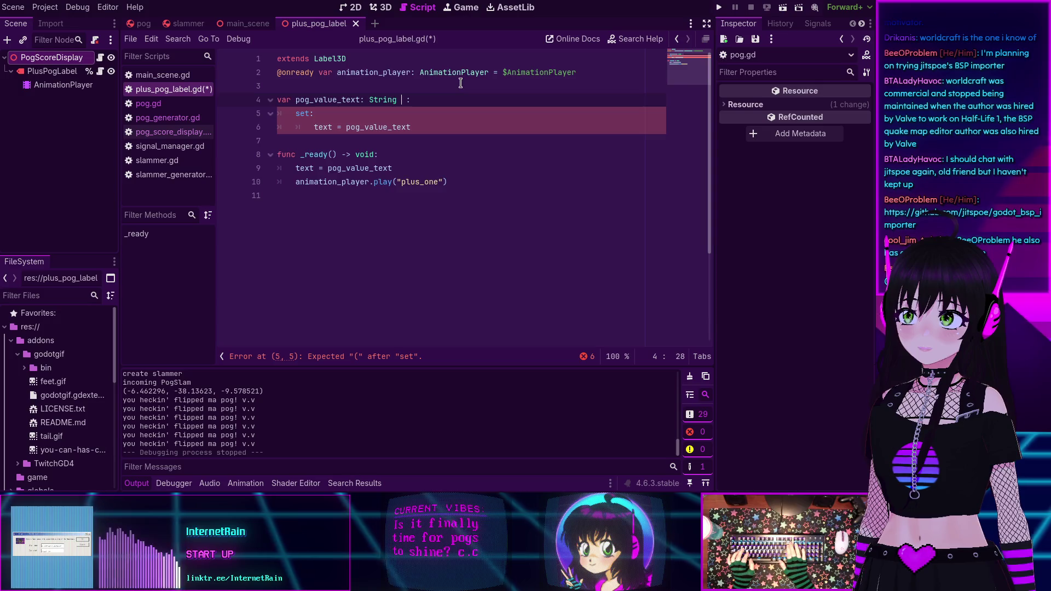
key("Down")
key("Down")
key("Down")
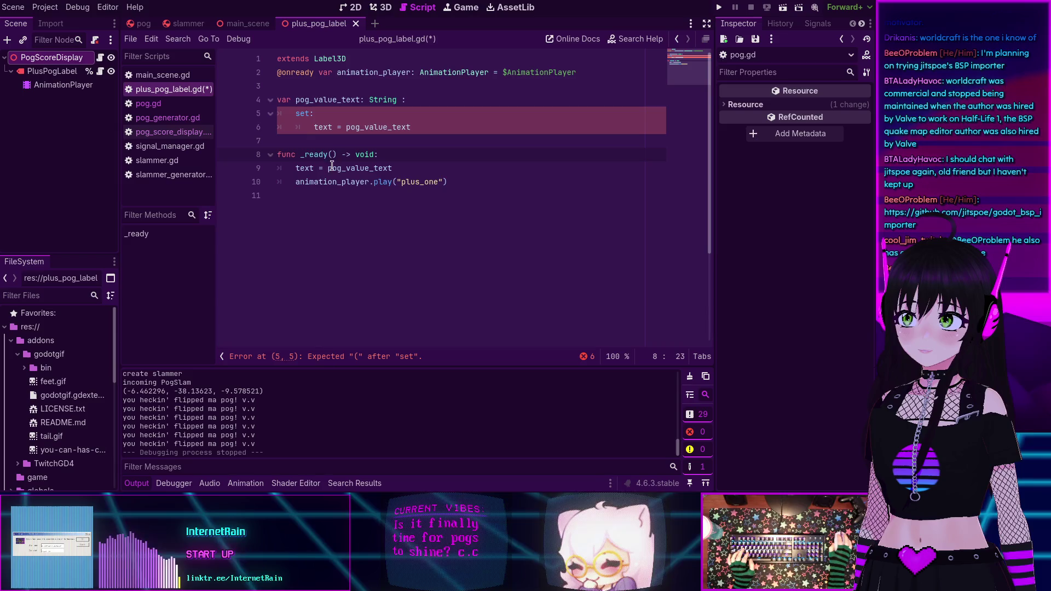
Change the setter header on line 5 to read set():
left_click(311, 114)
type("():")
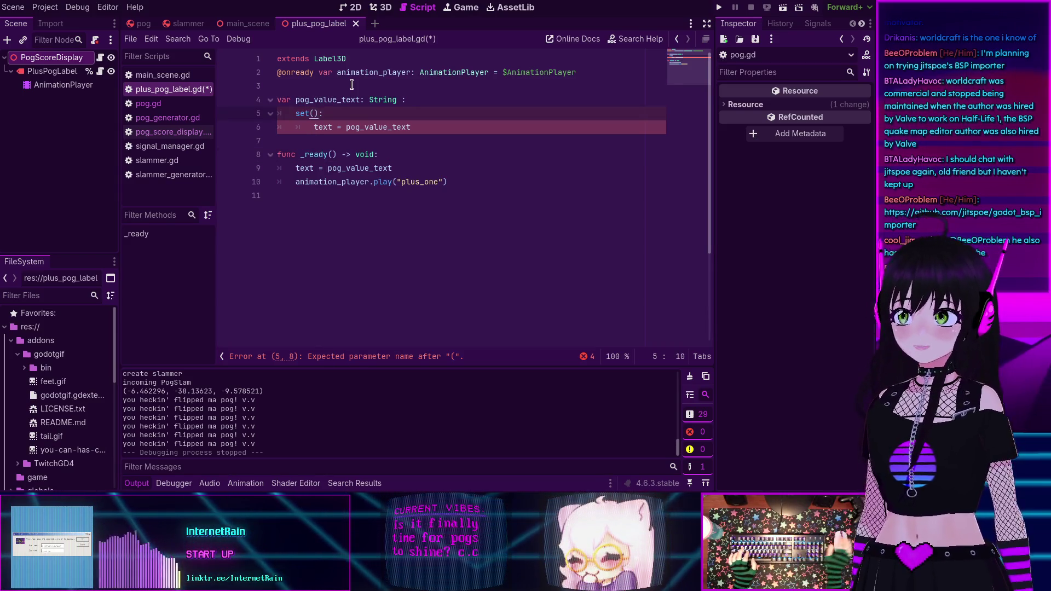
key("End")
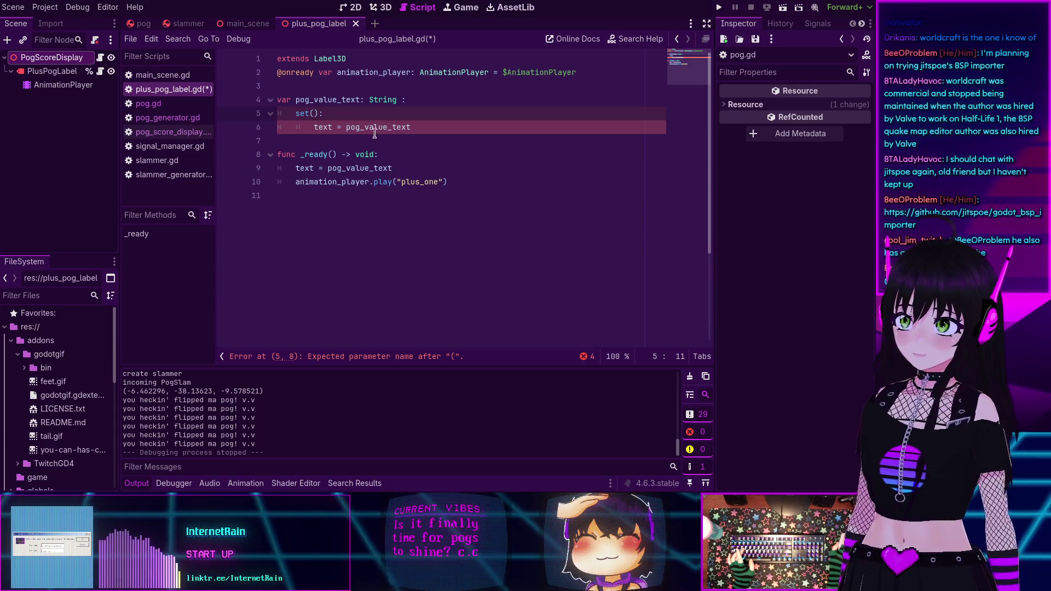
Select pog_value_text and String to inspect their uses and documentation
double_click(315, 99)
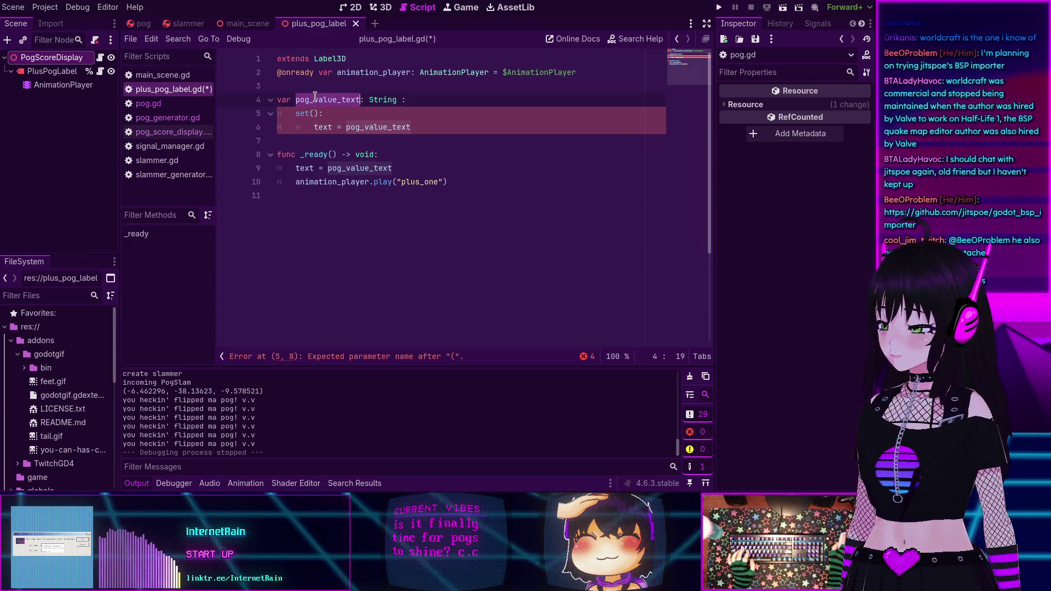
double_click(394, 100)
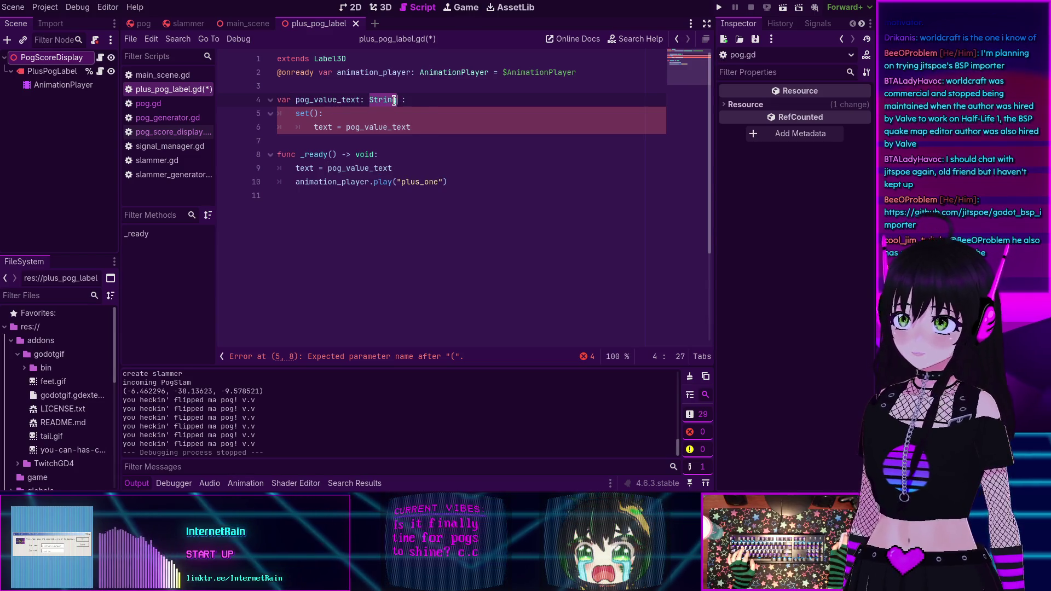
mouse_move(394, 100)
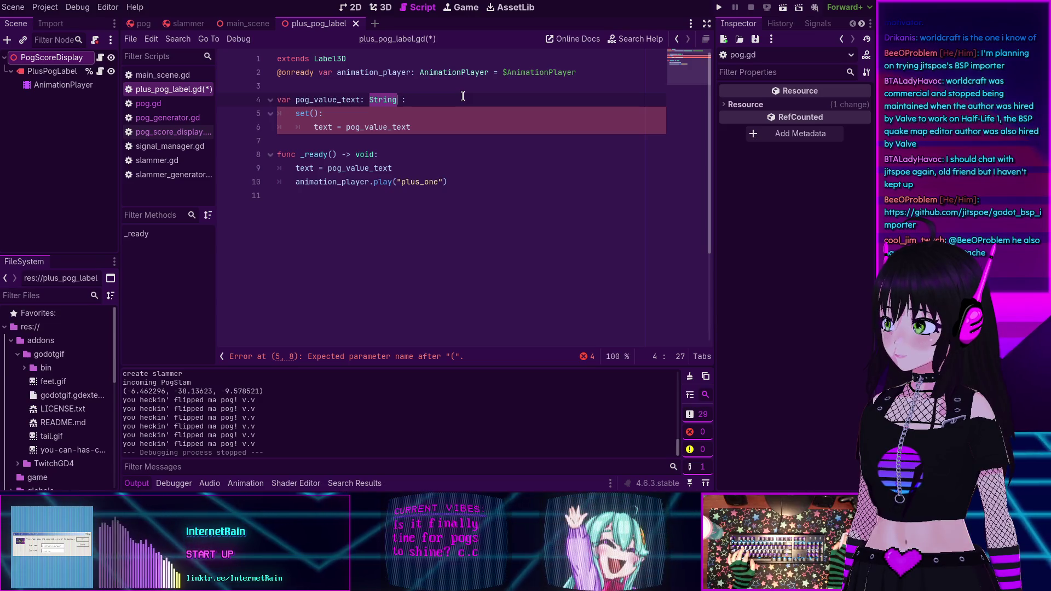
left_click(315, 116)
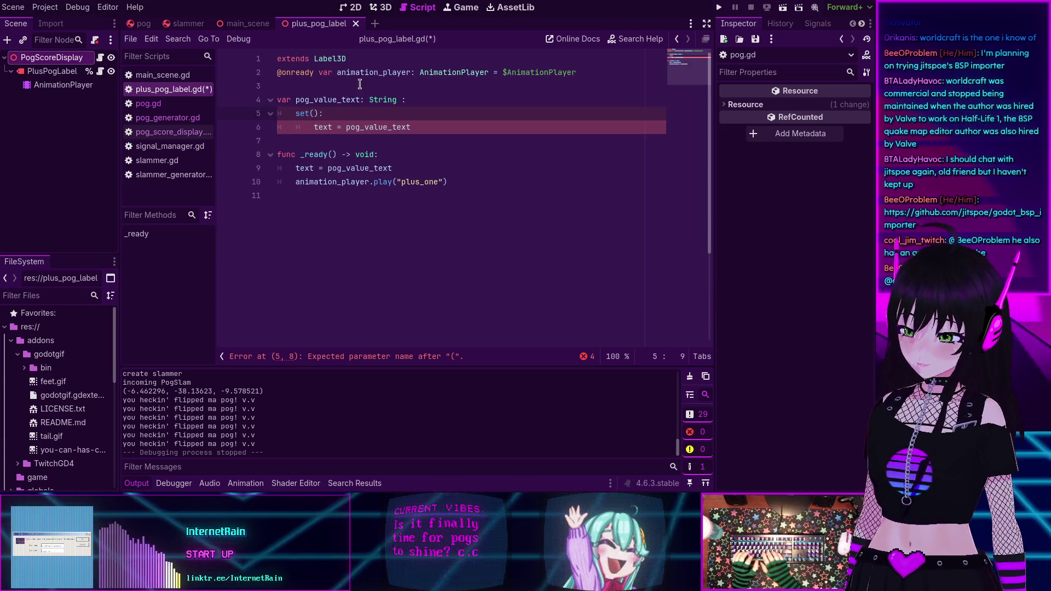
Give the setter a value parameter so its header reads set(value):
type("value")
key("End")
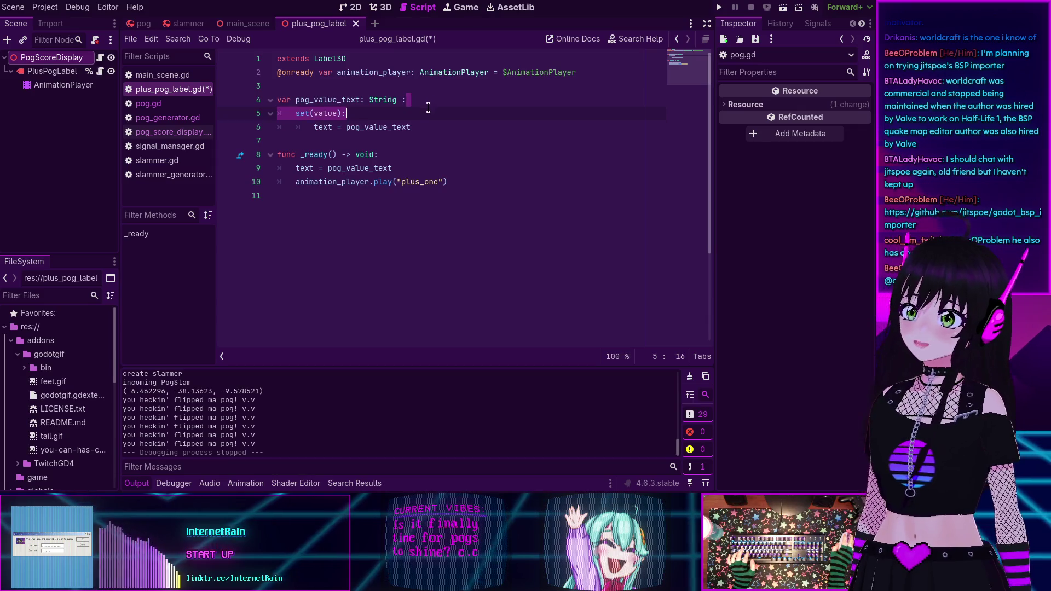
key("Down")
key("End")
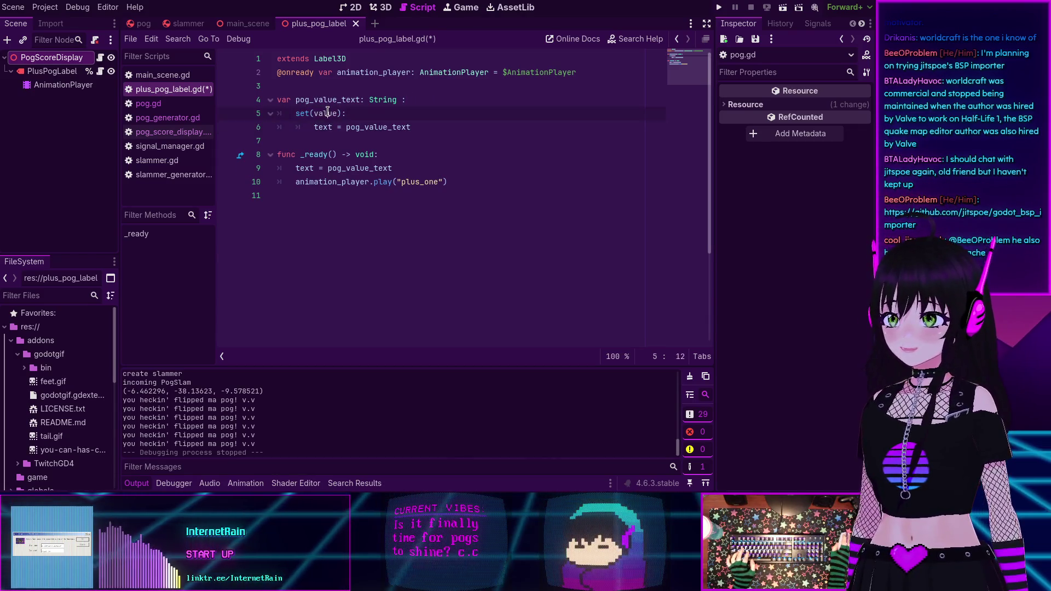
left_click(346, 116)
Add 'pog_value_text = value' as the setter's first line, above the text assignment
double_click(341, 100)
key("ctrl+c")
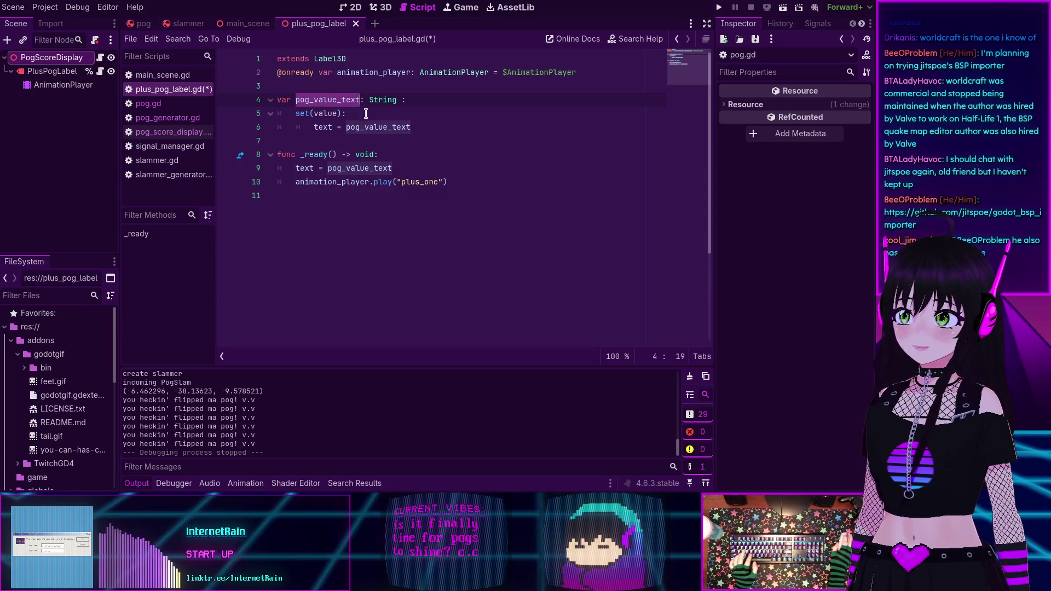
left_click(366, 113)
key("Return")
key("ctrl+v")
key("space")
type("= value")
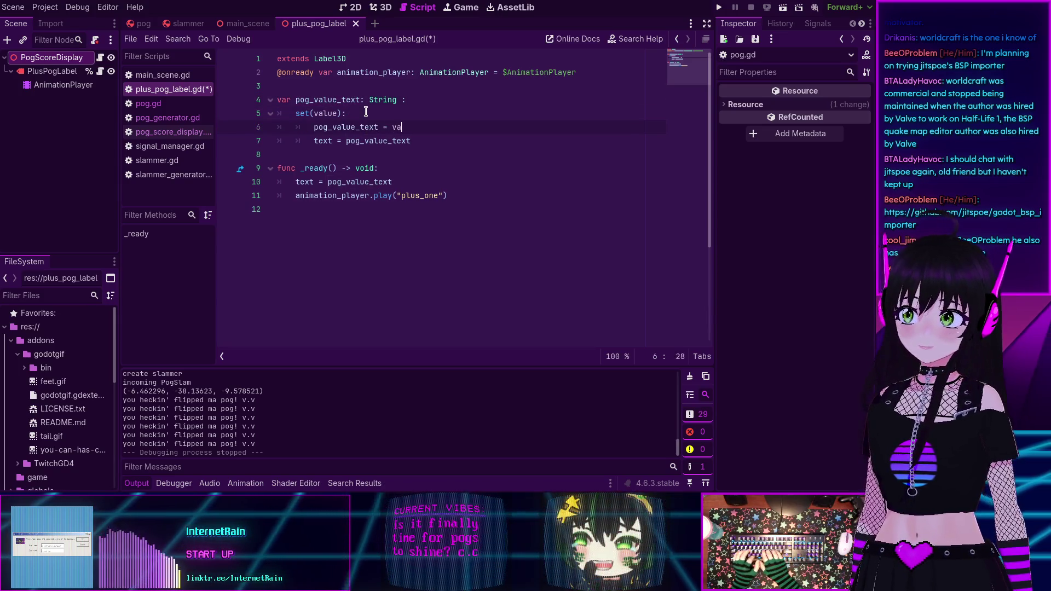
left_click(440, 113)
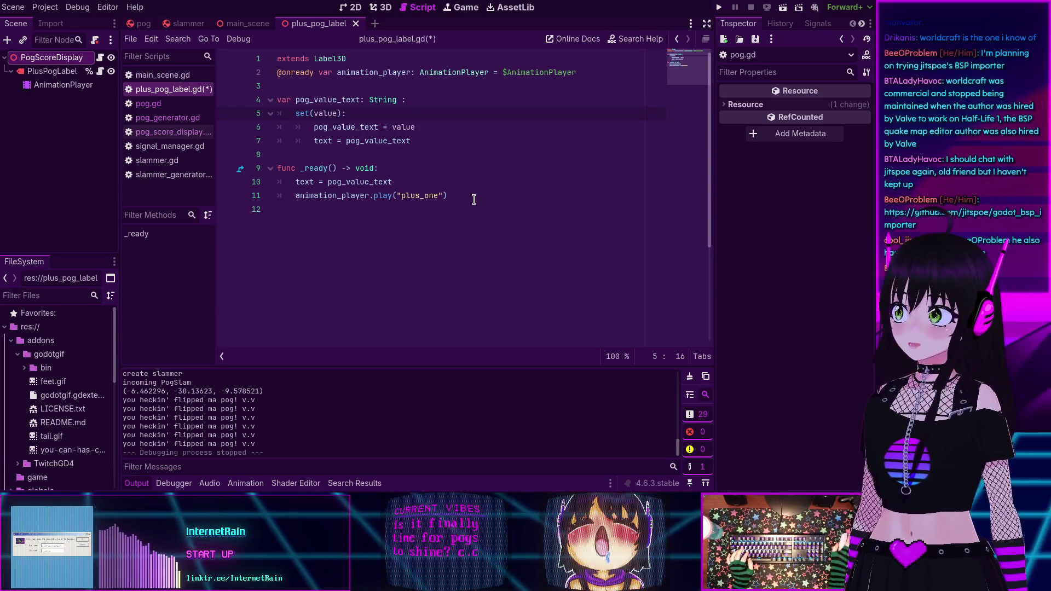
Insert a blank line before the _ready function and save plus_pog_label.gd
left_click(423, 153)
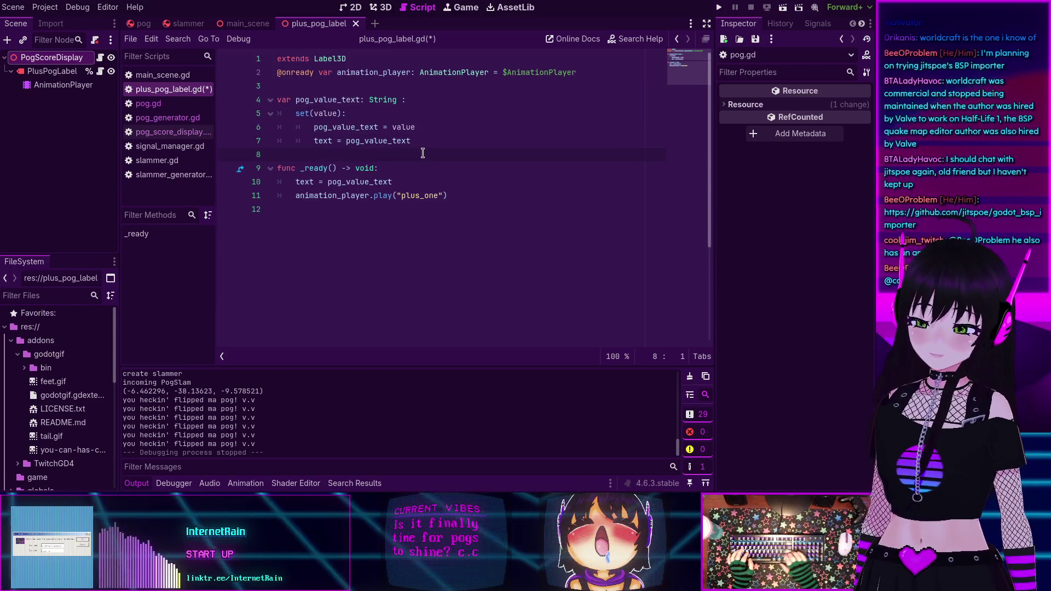
key("Return")
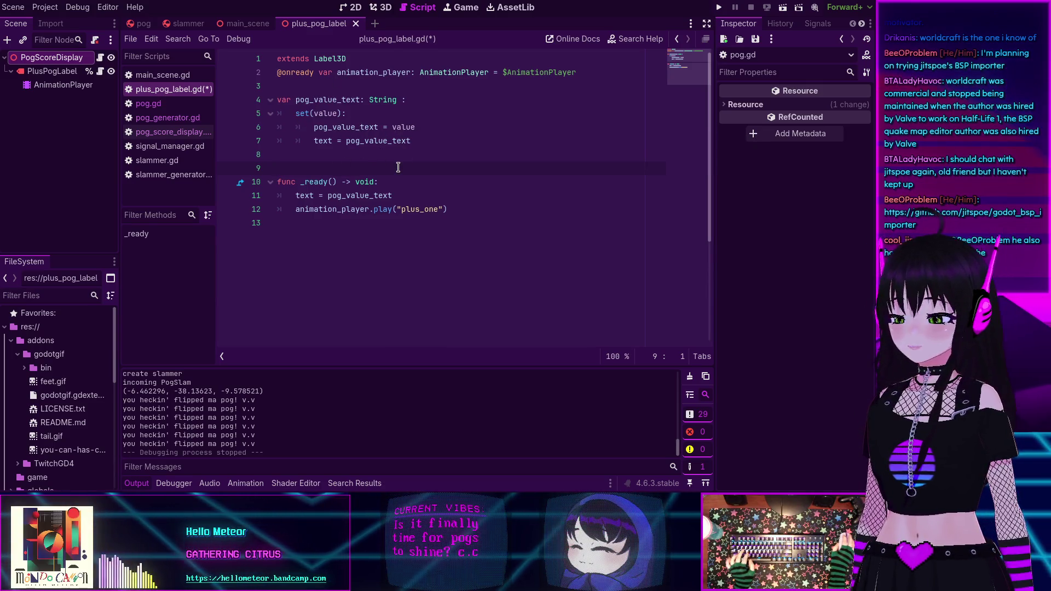
key("ctrl+s")
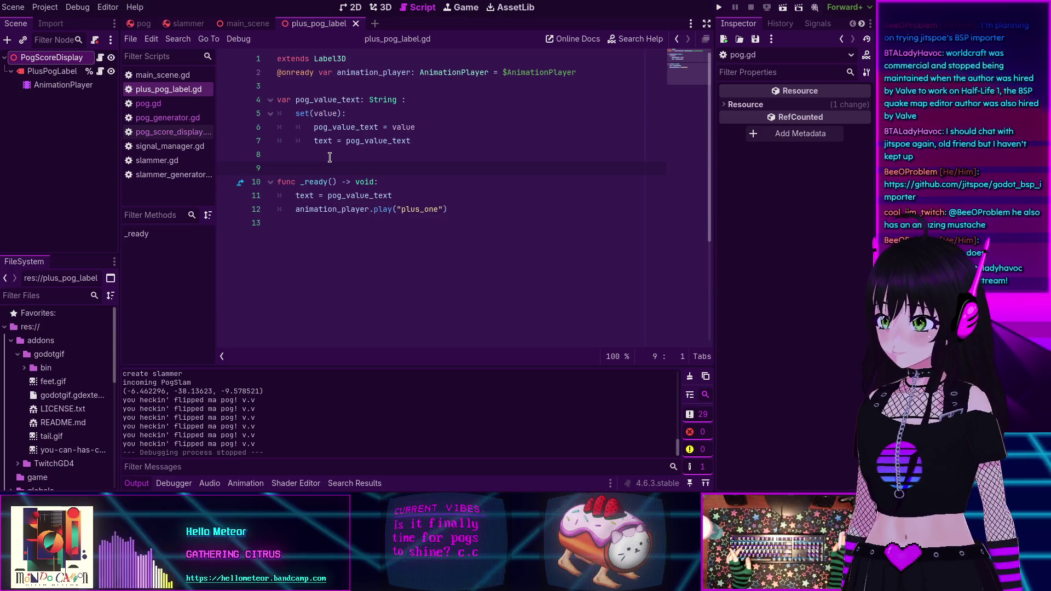
left_click(299, 157)
key("Down")
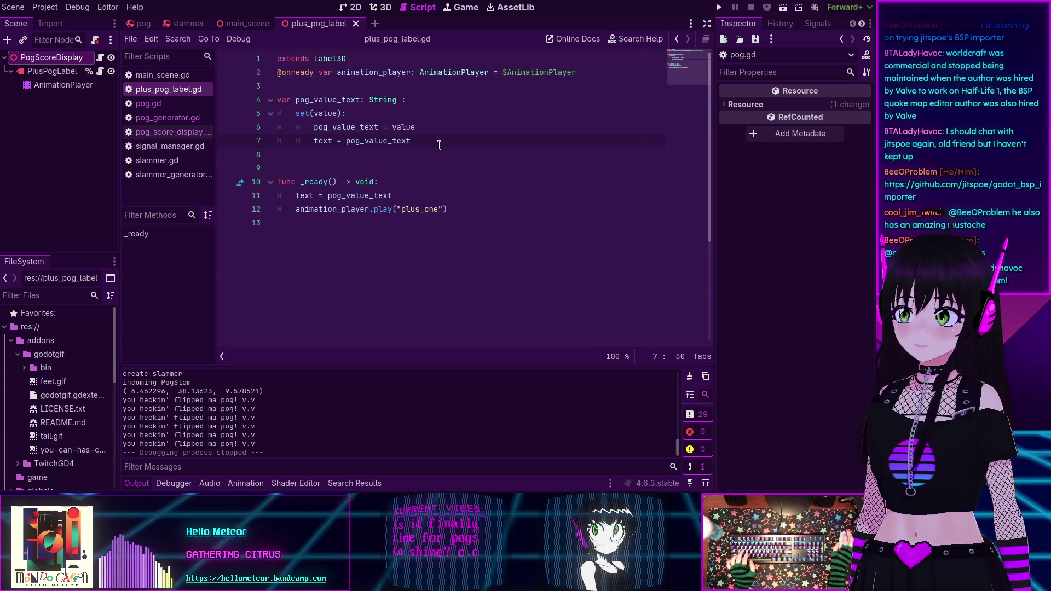
left_click(406, 143)
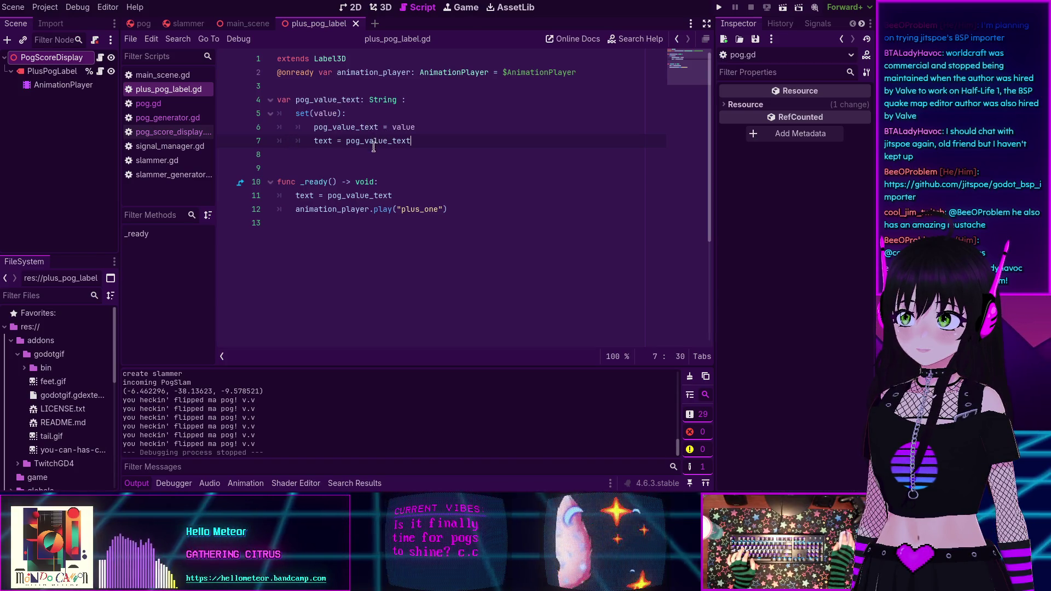
key("F5")
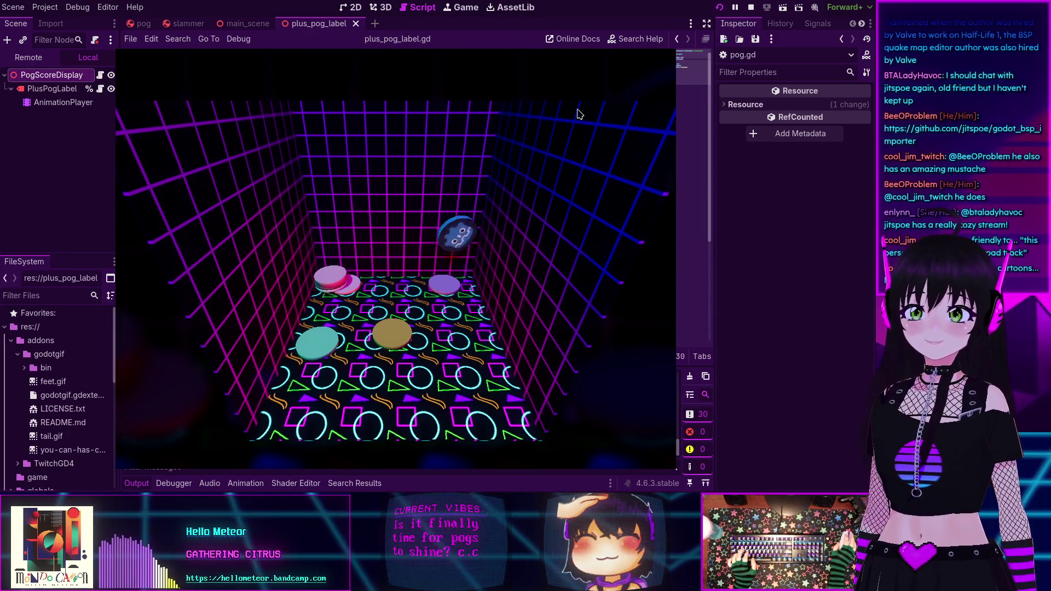
key("F8")
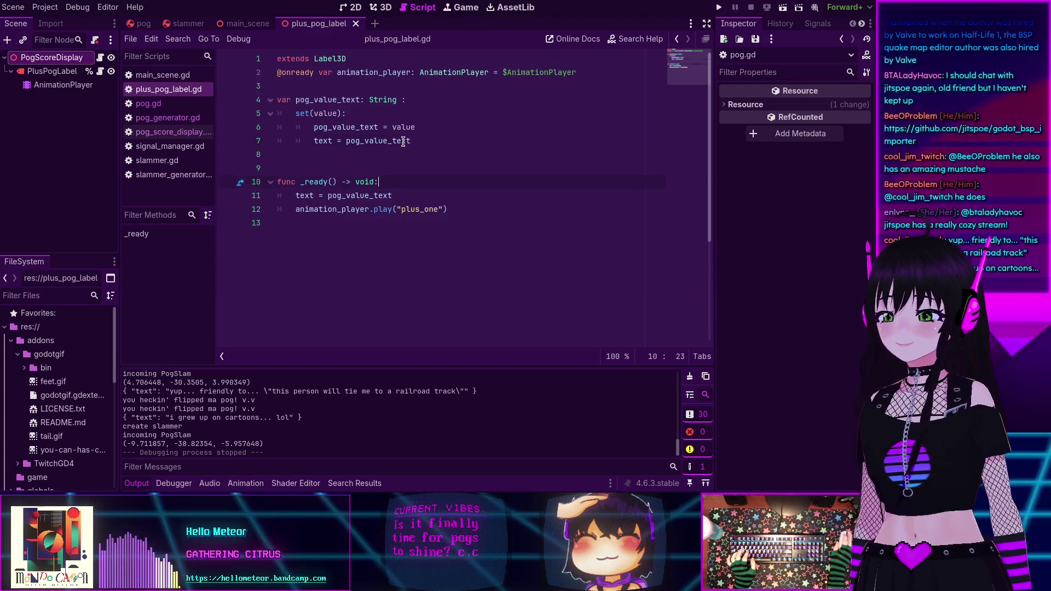
left_click(286, 74)
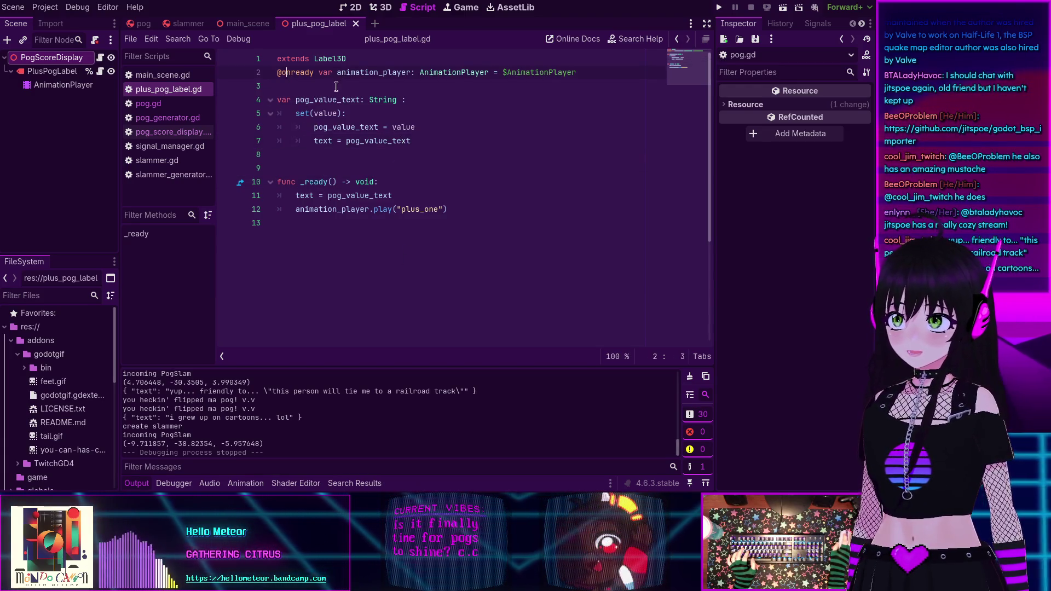
key("Return")
left_click(376, 60)
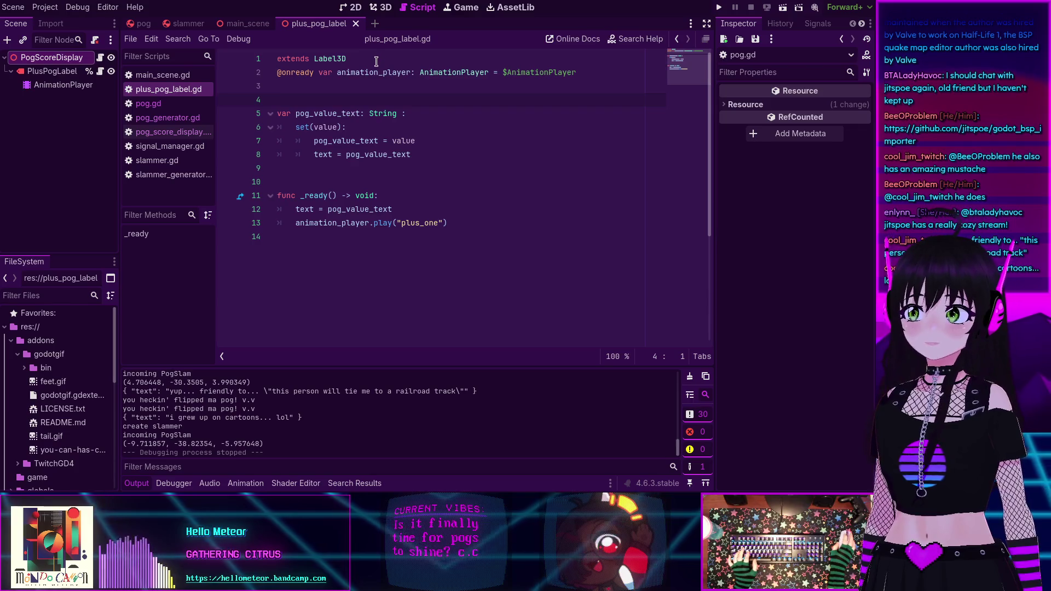
key("Return")
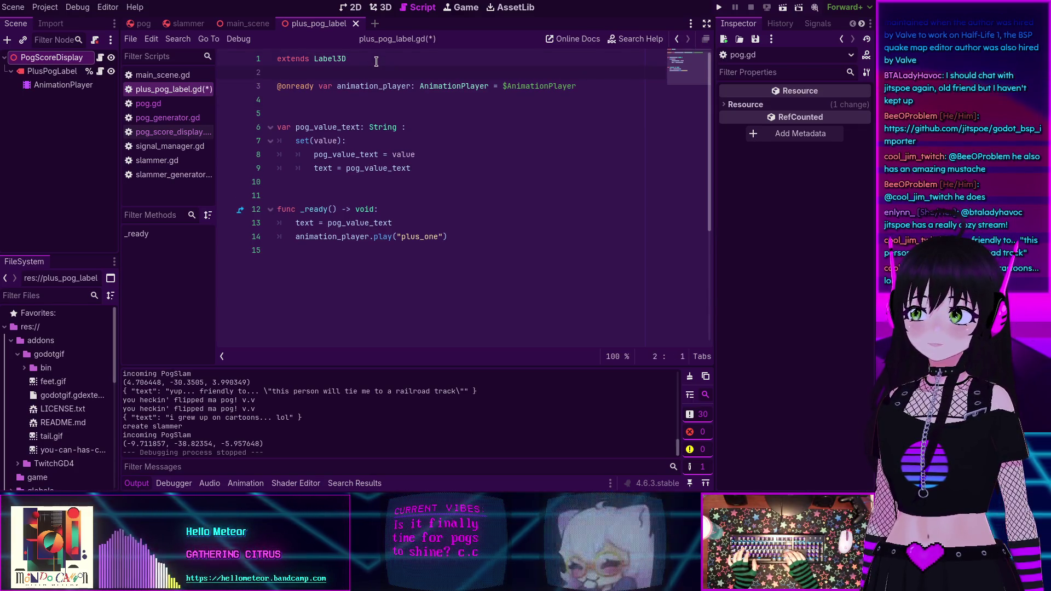
left_click(368, 127)
key("ctrl+s")
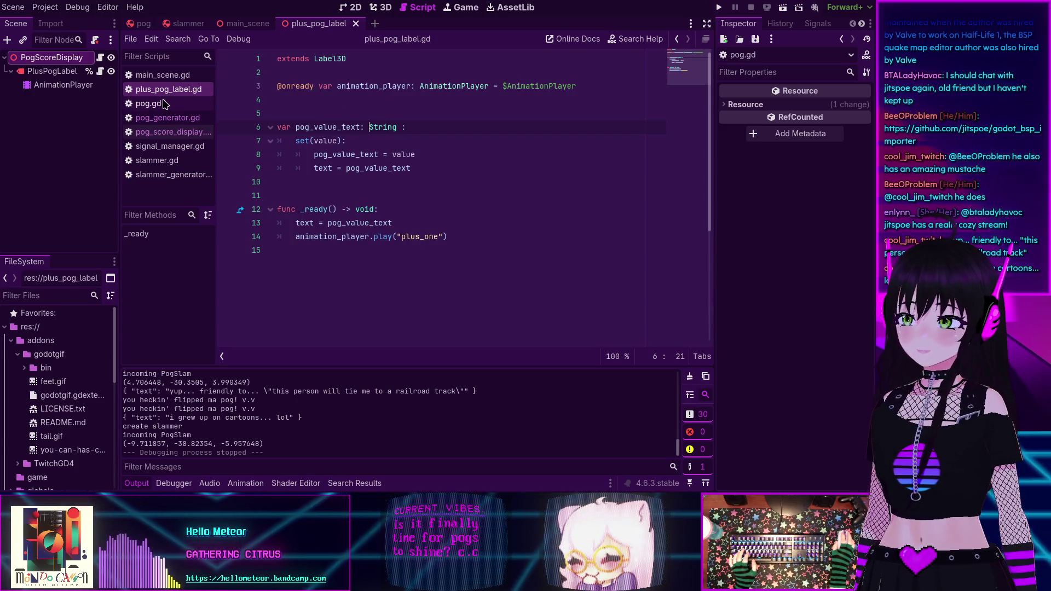
Open pog_generator.gd from the Scripts list
left_click(161, 110)
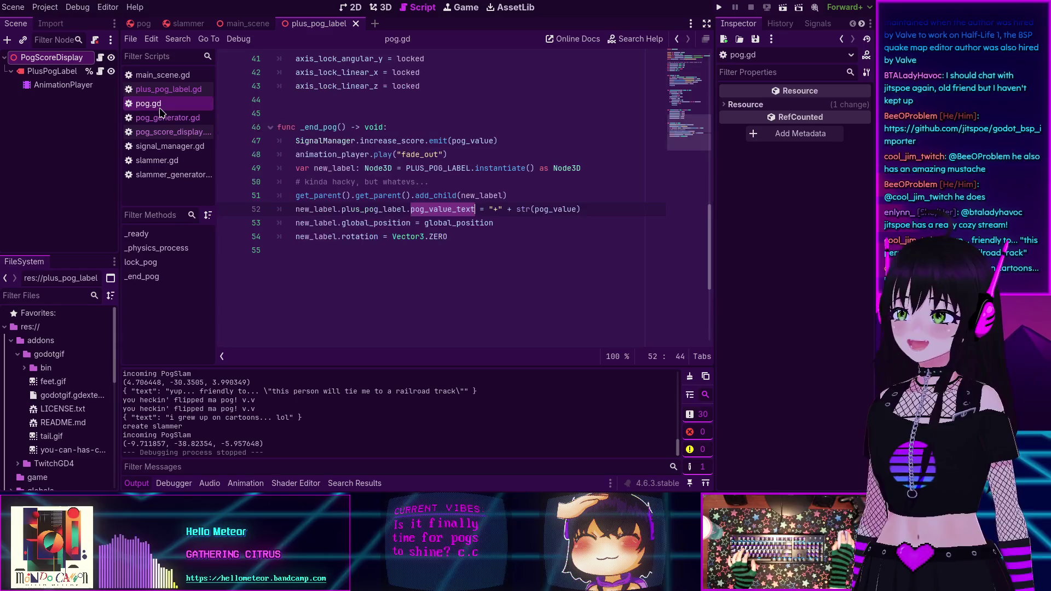
left_click(163, 117)
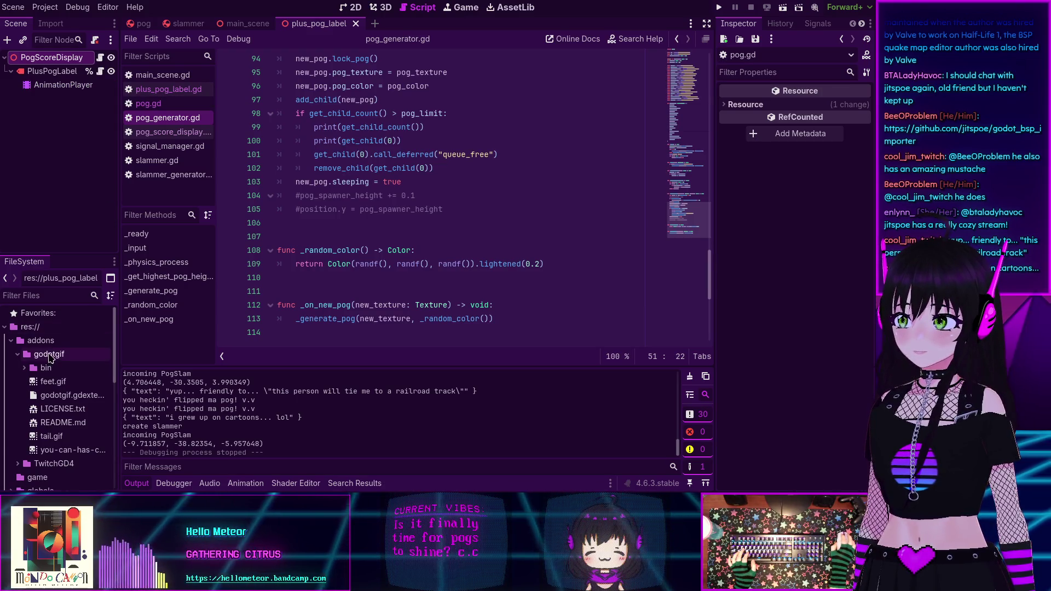
scroll(33, 351, "down", 3)
scroll(32, 351, "up", 5)
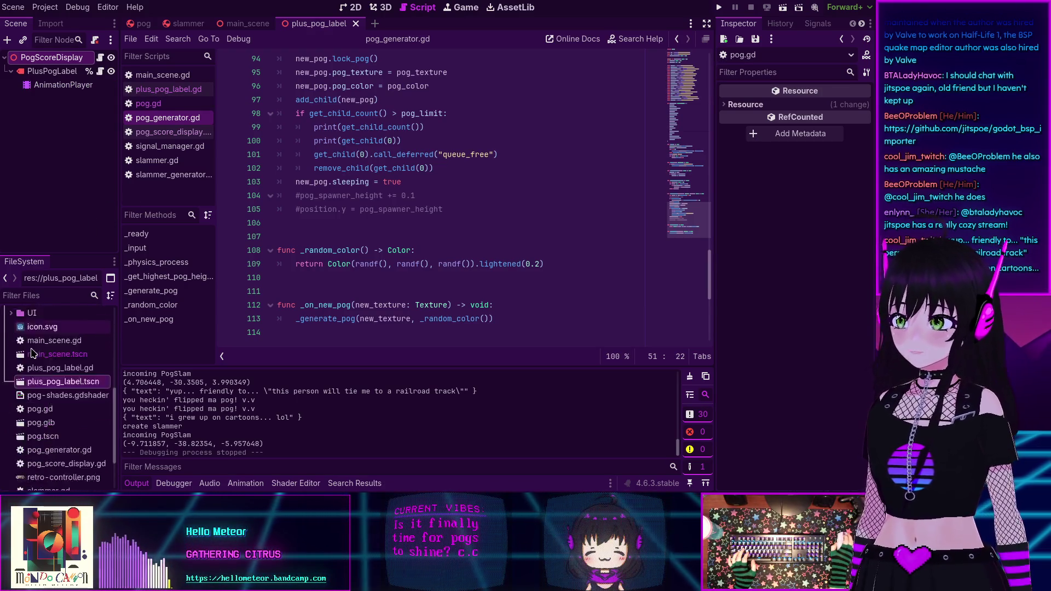
Collapse the addons folder, select plus_pog_label.tscn in FileSystem, and scroll through pog_generator.gd
left_click(11, 341)
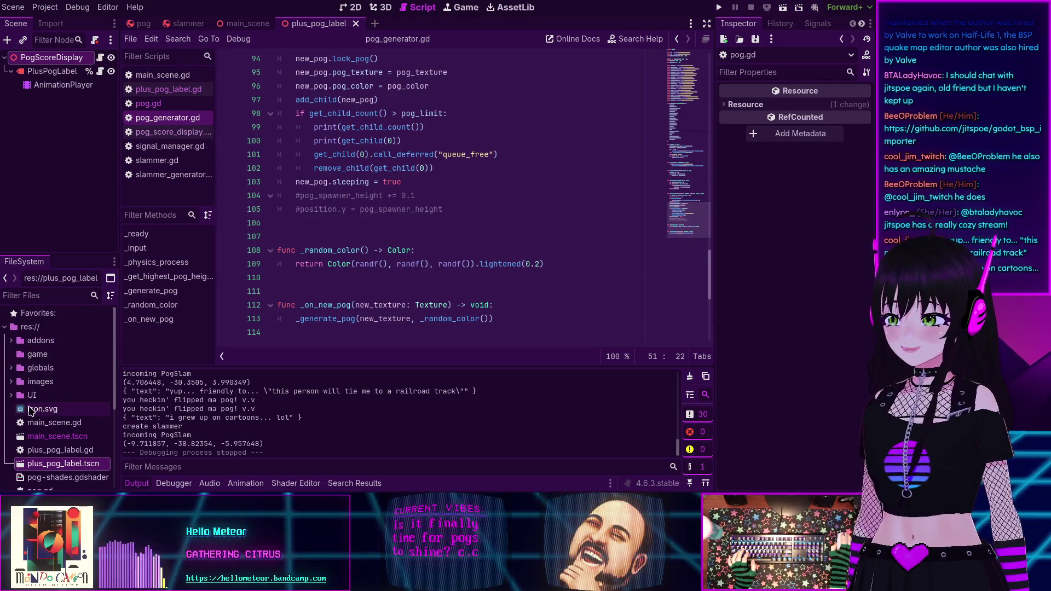
scroll(36, 399, "down", 5)
left_click(39, 399)
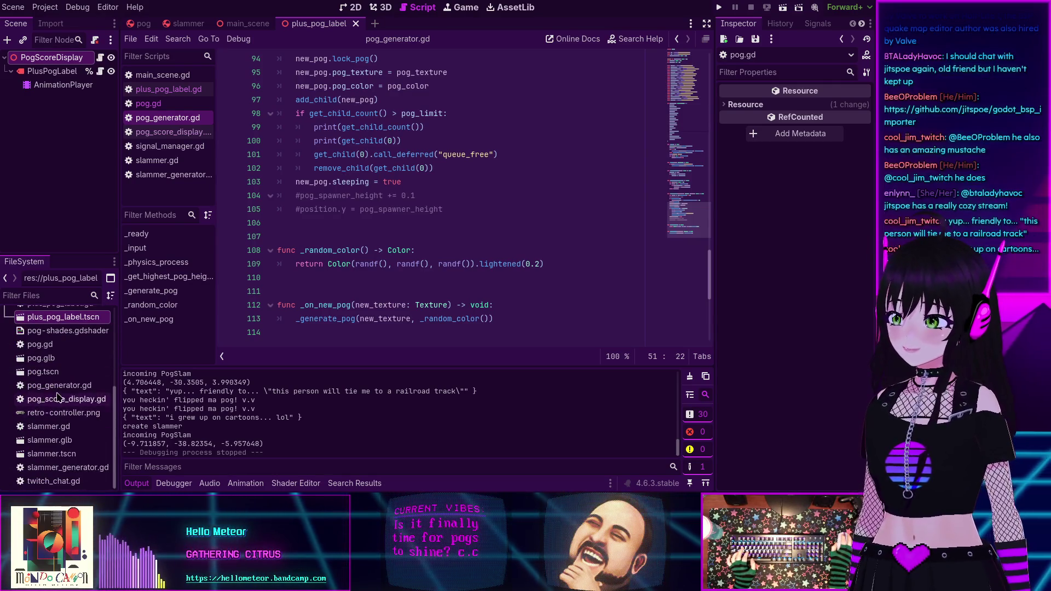
scroll(46, 421, "up", 2)
left_click(51, 387)
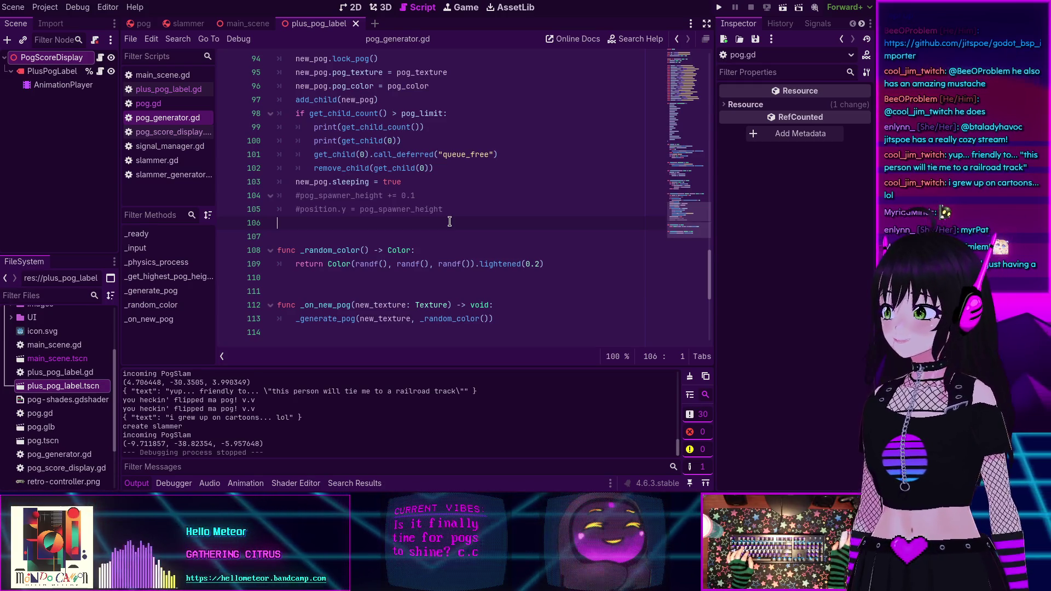
scroll(452, 219, "up", 5)
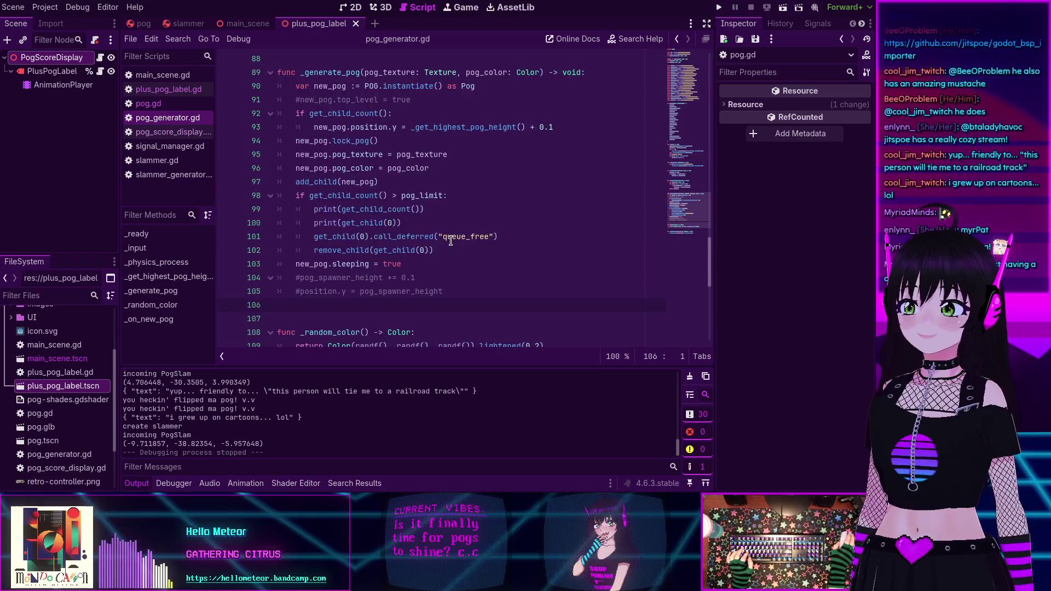
scroll(429, 226, "down", 4)
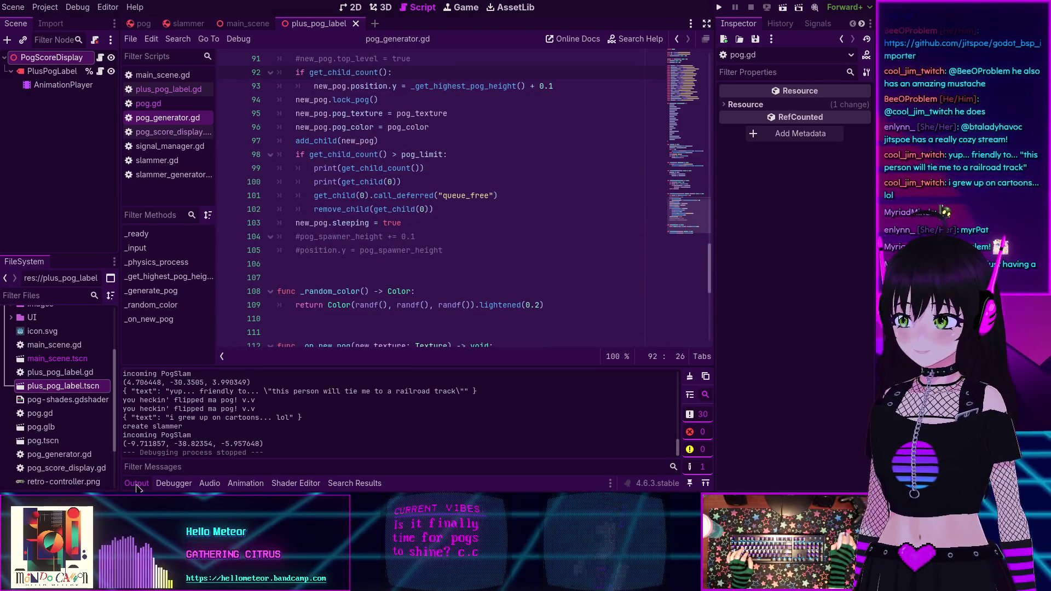
key("F5")
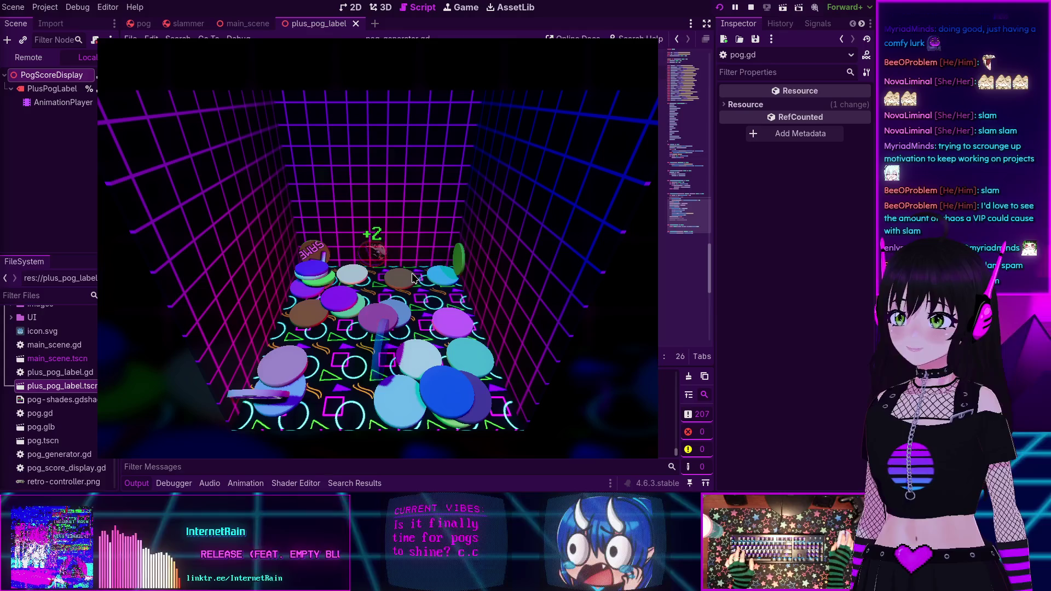
key("F8")
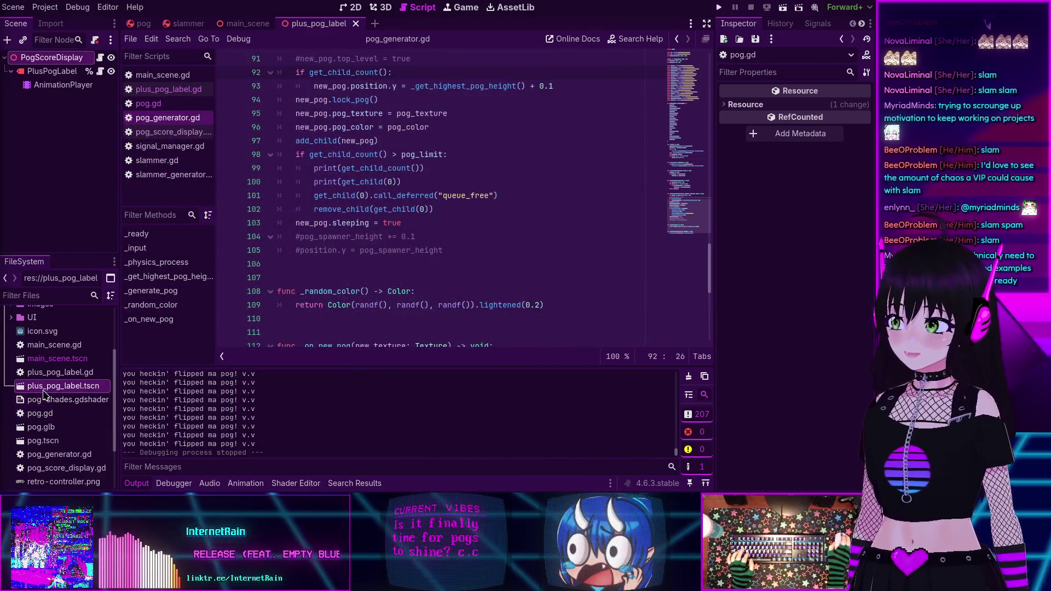
Move retro-controller.png into the images folder and confirm the move
scroll(60, 416, "down", 3)
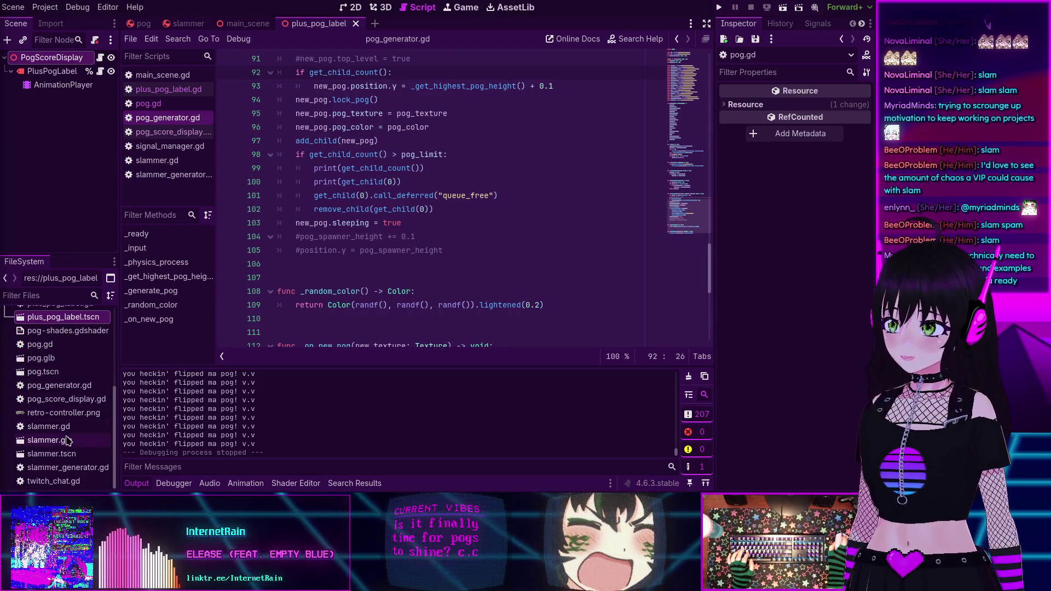
scroll(55, 419, "up", 5)
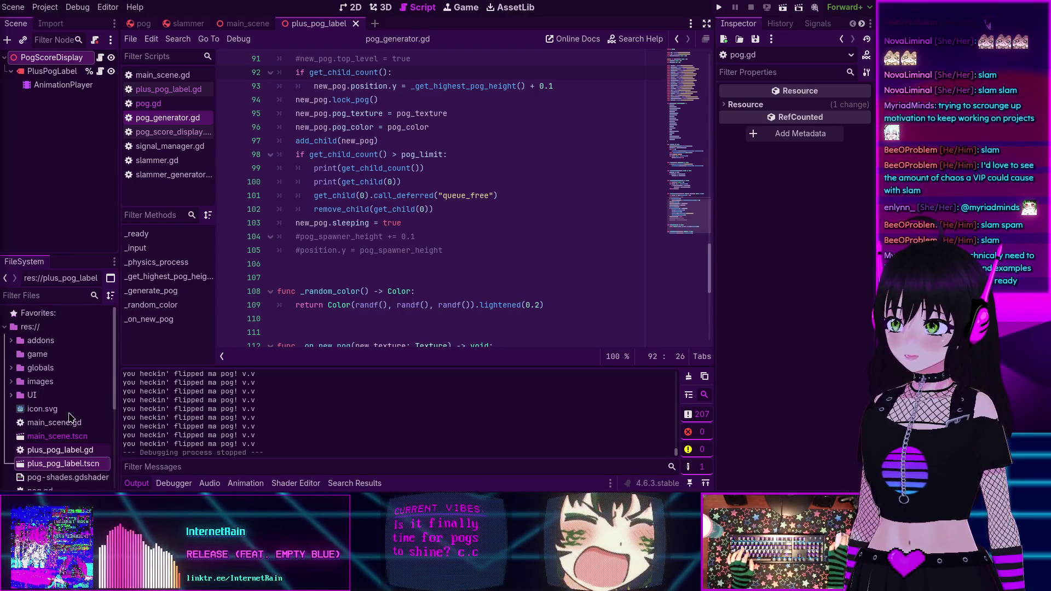
scroll(45, 419, "down", 3)
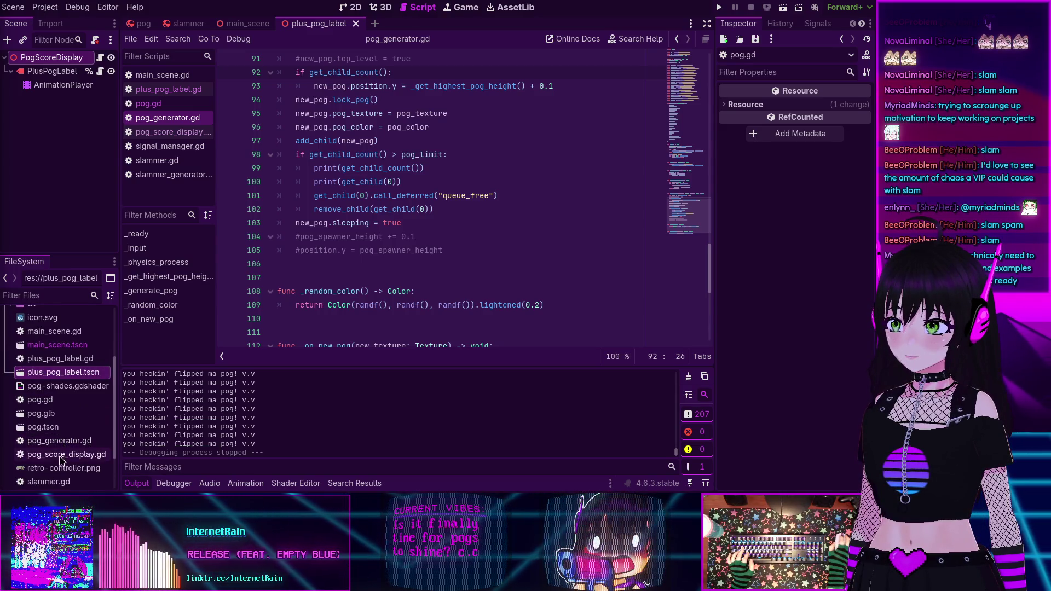
mouse_move(65, 468)
left_mouse_down()
mouse_move(76, 423)
mouse_move(62, 345)
mouse_move(50, 341)
left_mouse_up()
left_click(403, 262)
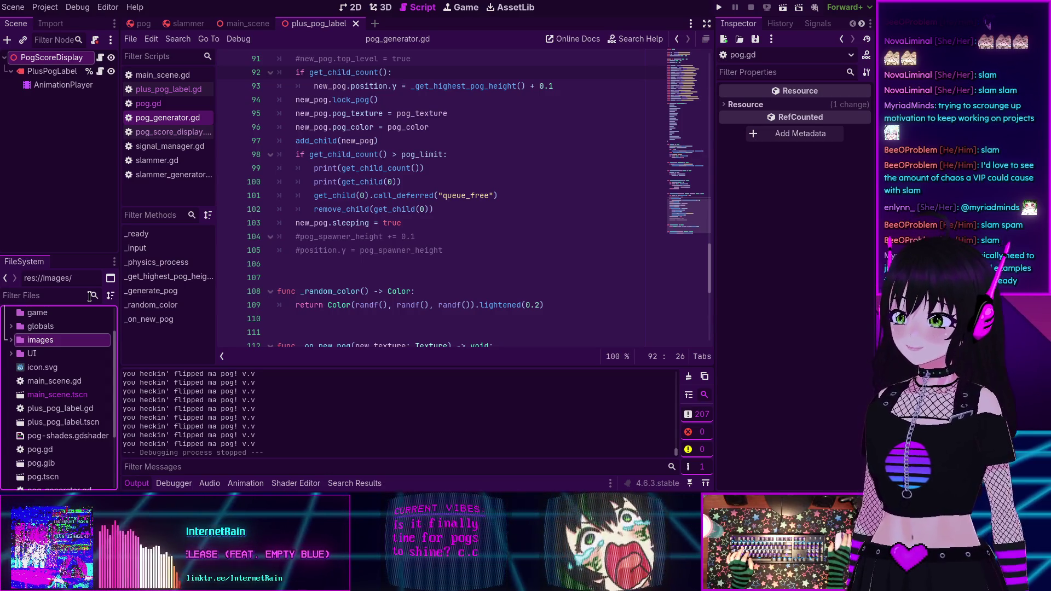
Select the 13 loose root scripts and scenes and drag them onto the game folder
scroll(63, 399, "down", 5)
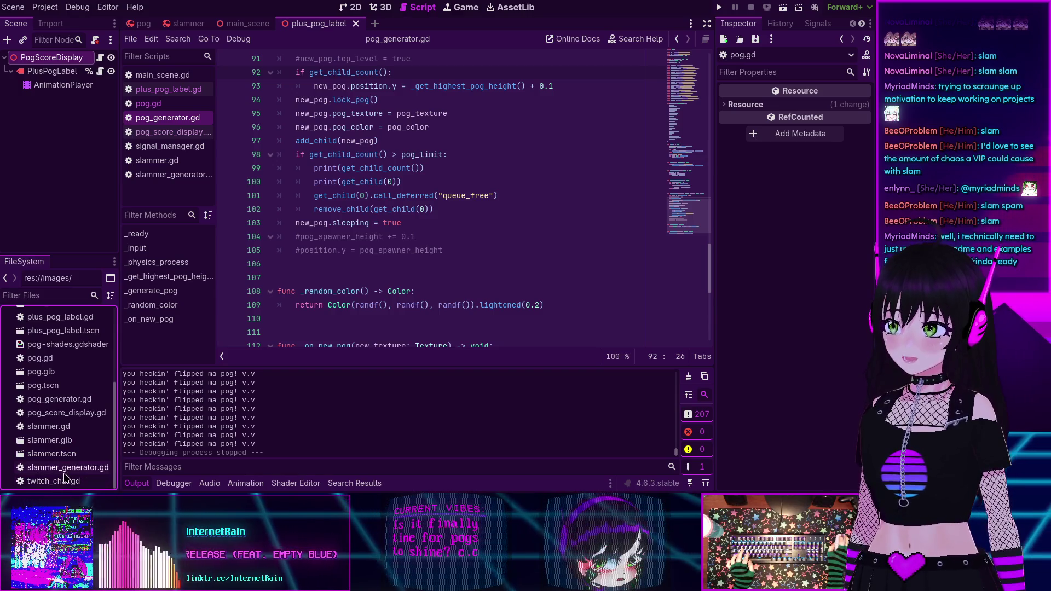
left_click(46, 481)
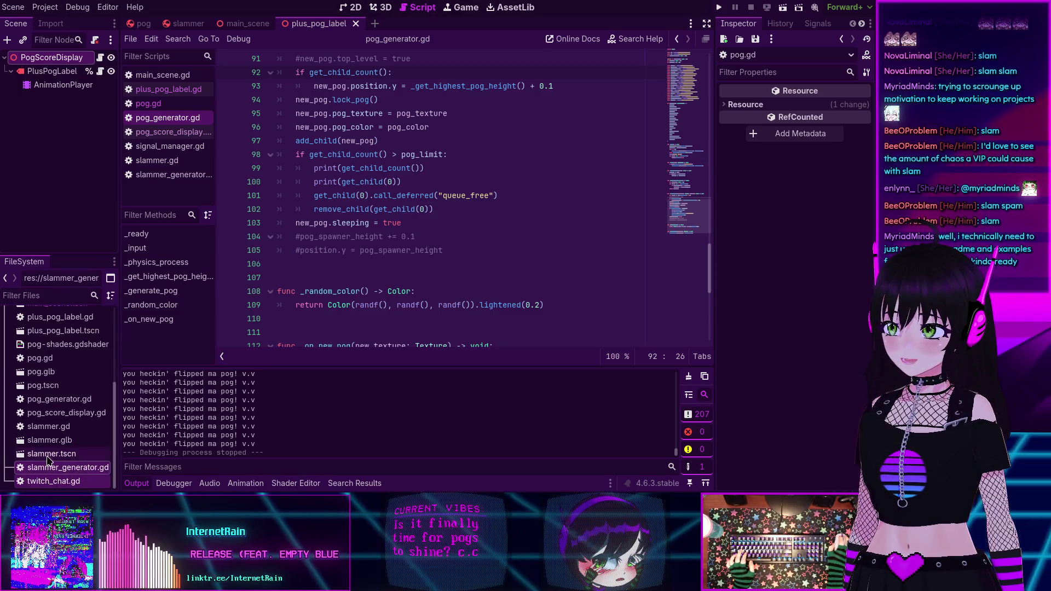
left_click(52, 425)
left_click(49, 405)
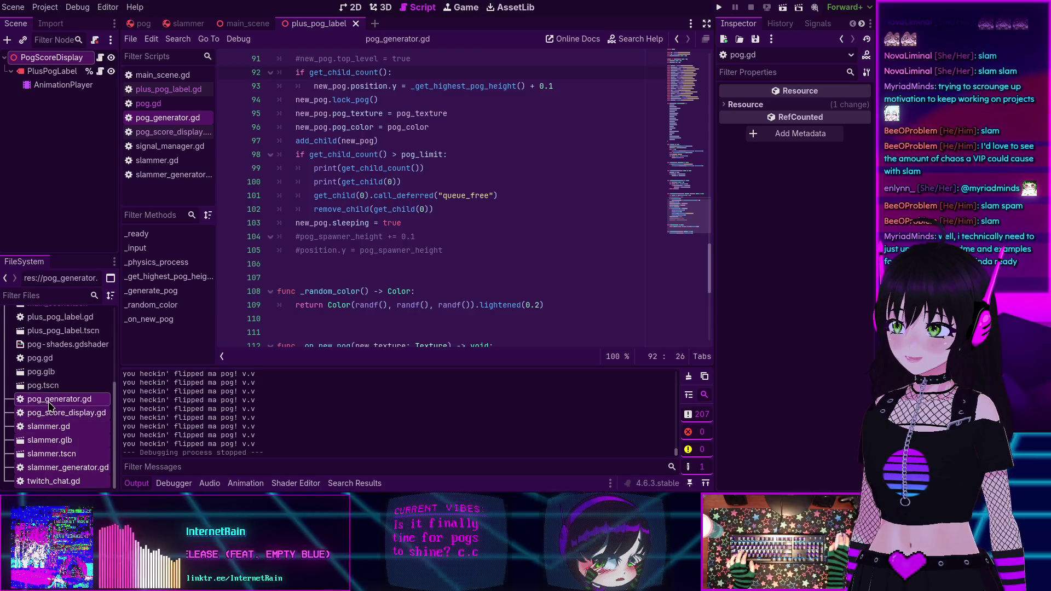
left_click(52, 387)
left_click(52, 372)
left_click(52, 358)
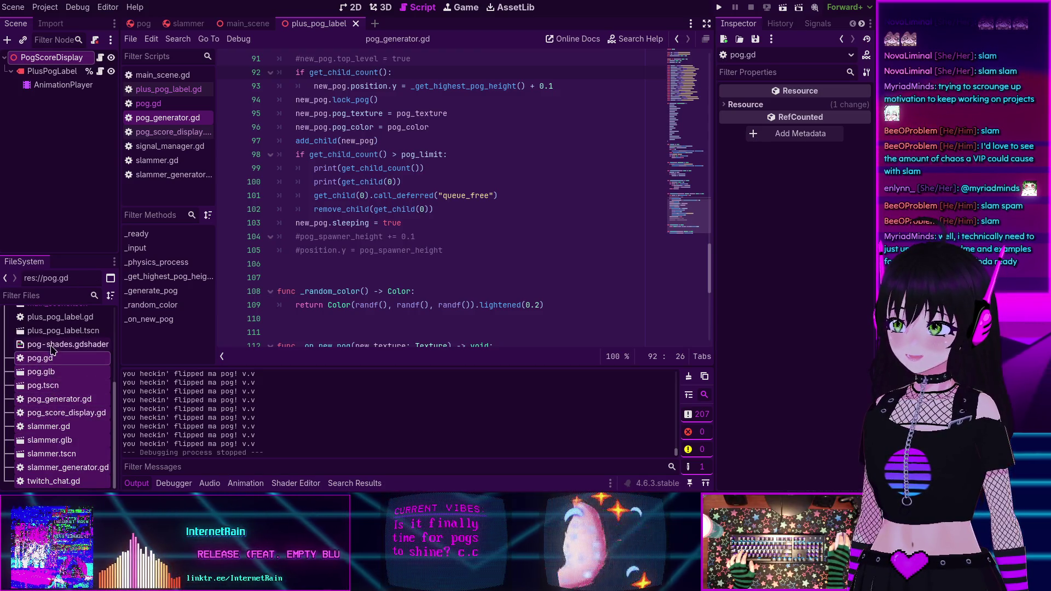
key("Up")
key("Up")
key("Up")
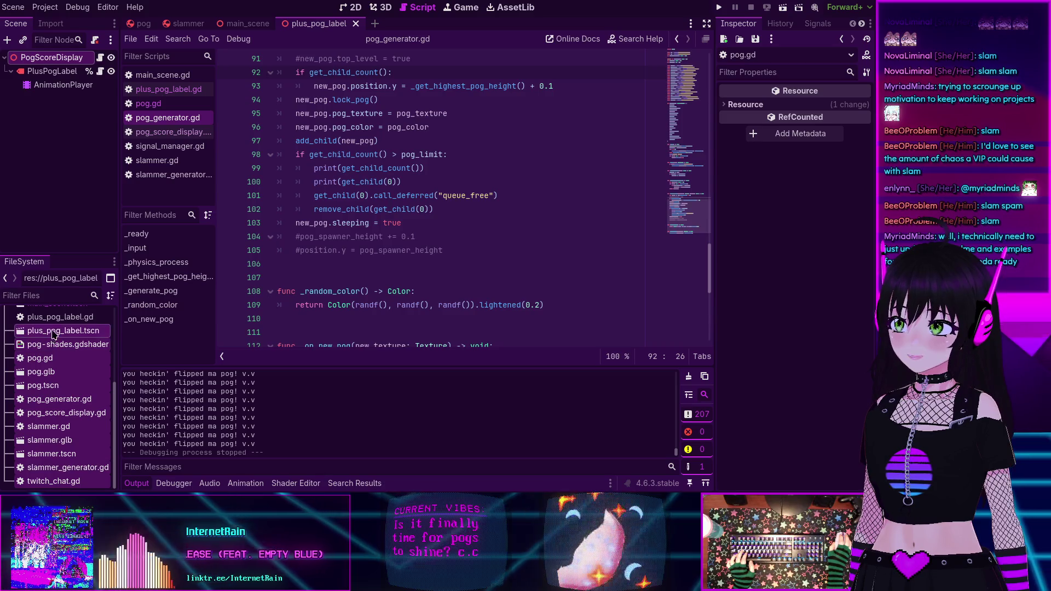
scroll(63, 336, "up", 3)
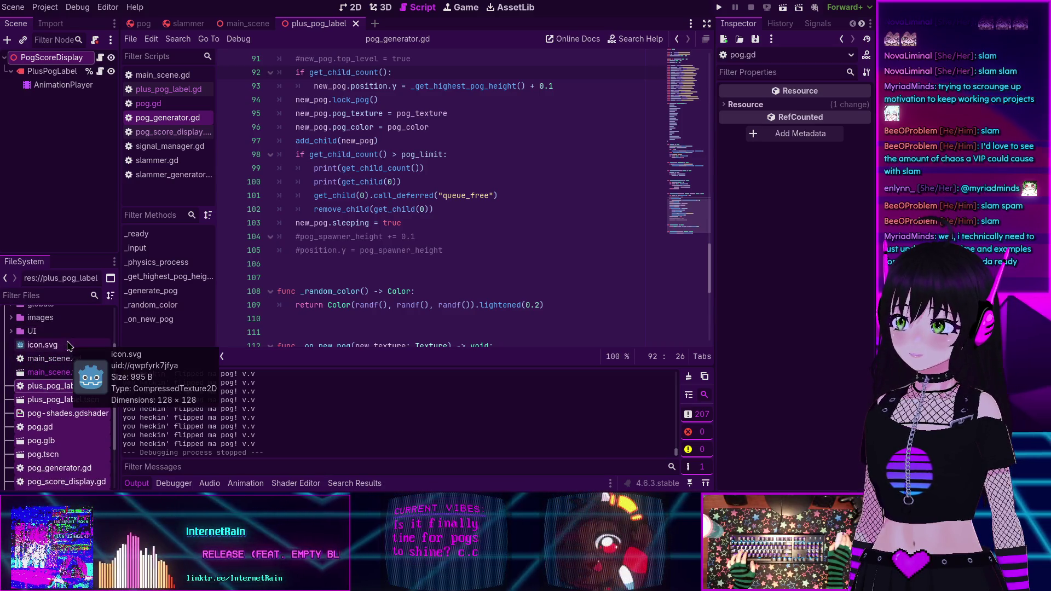
mouse_move(45, 392)
left_mouse_down()
mouse_move(52, 408)
mouse_move(39, 353)
left_mouse_up()
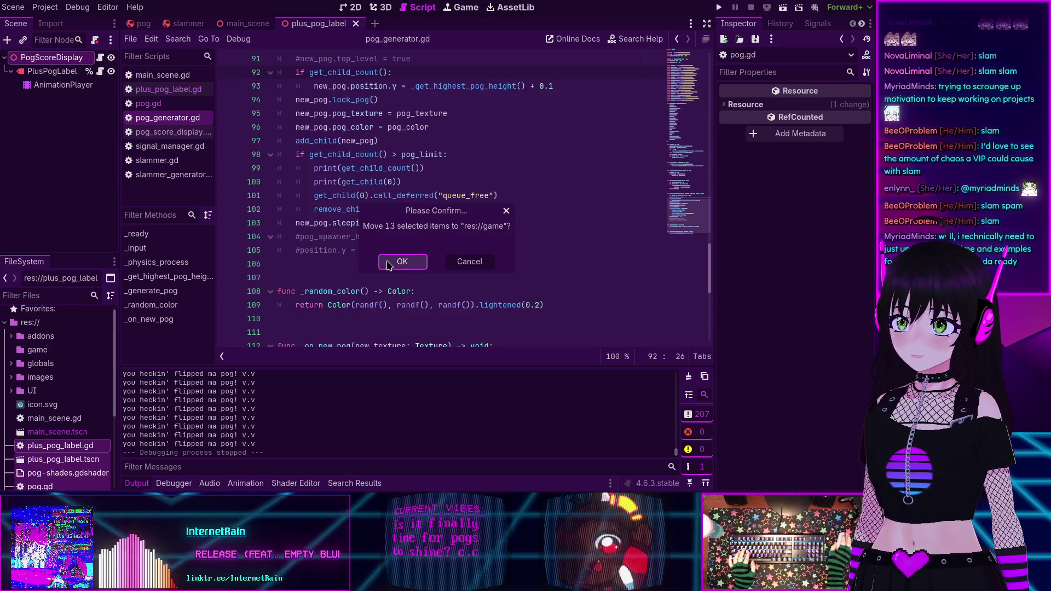
Confirm moving the 13 files into res://game and review the reimport errors in Output
key("Return")
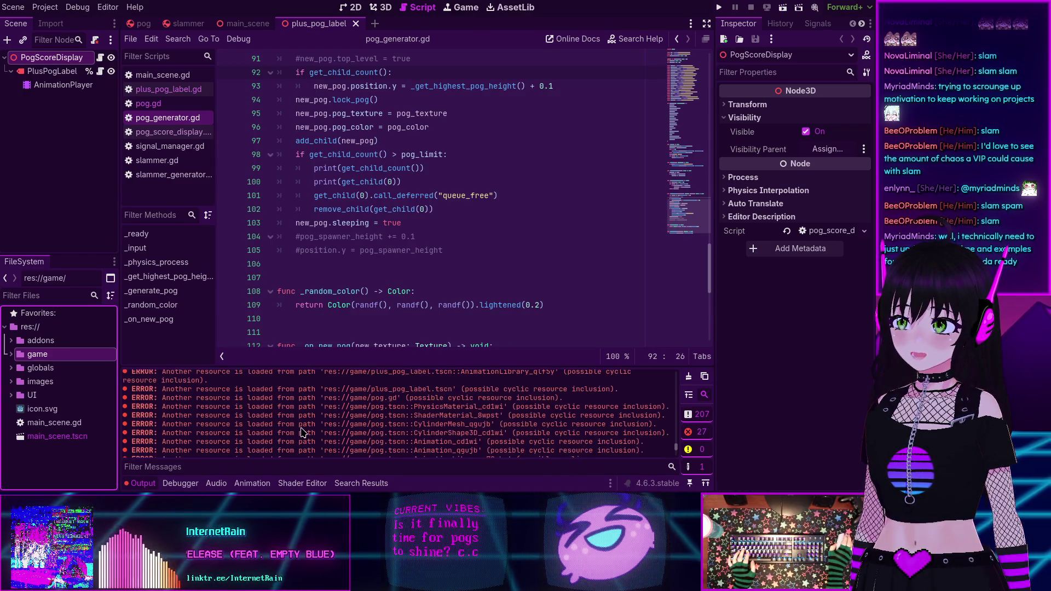
scroll(301, 433, "up", 2)
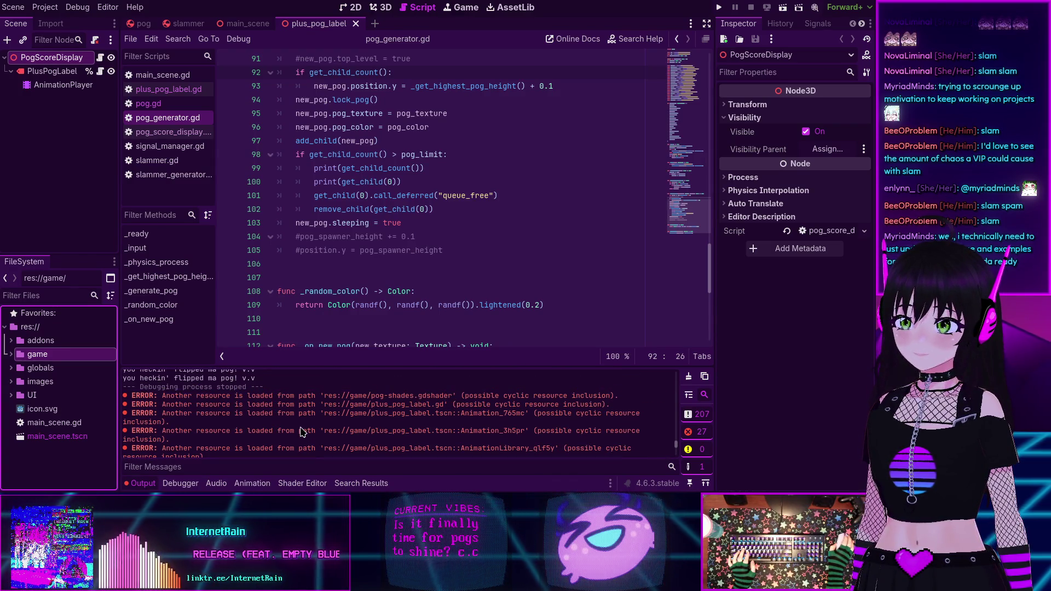
scroll(300, 432, "down", 5)
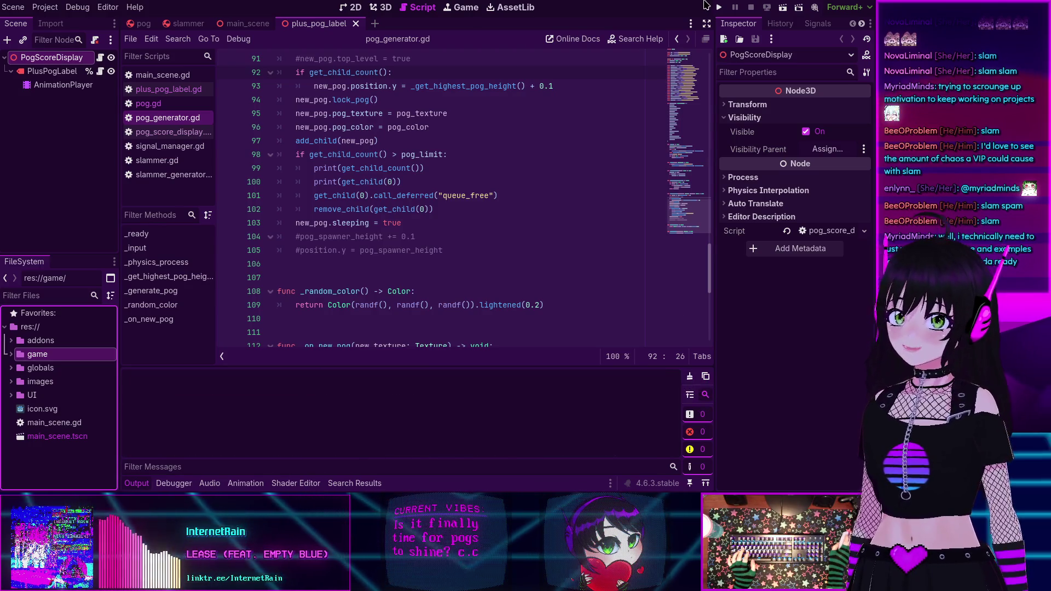
Test-run the pog arena game after moving files under res://game, then stop it
left_click(718, 7)
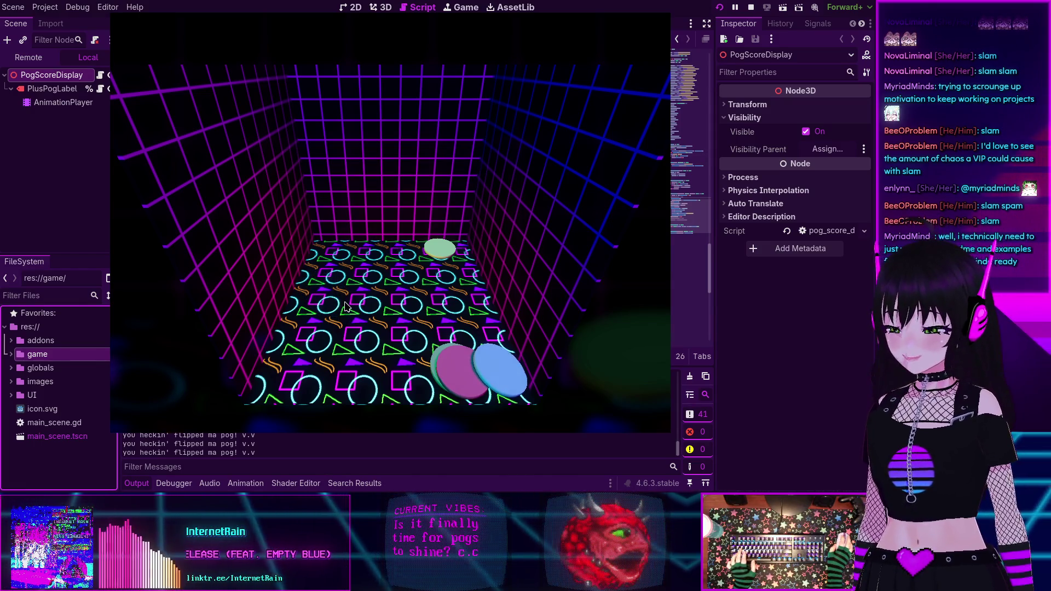
key("F8")
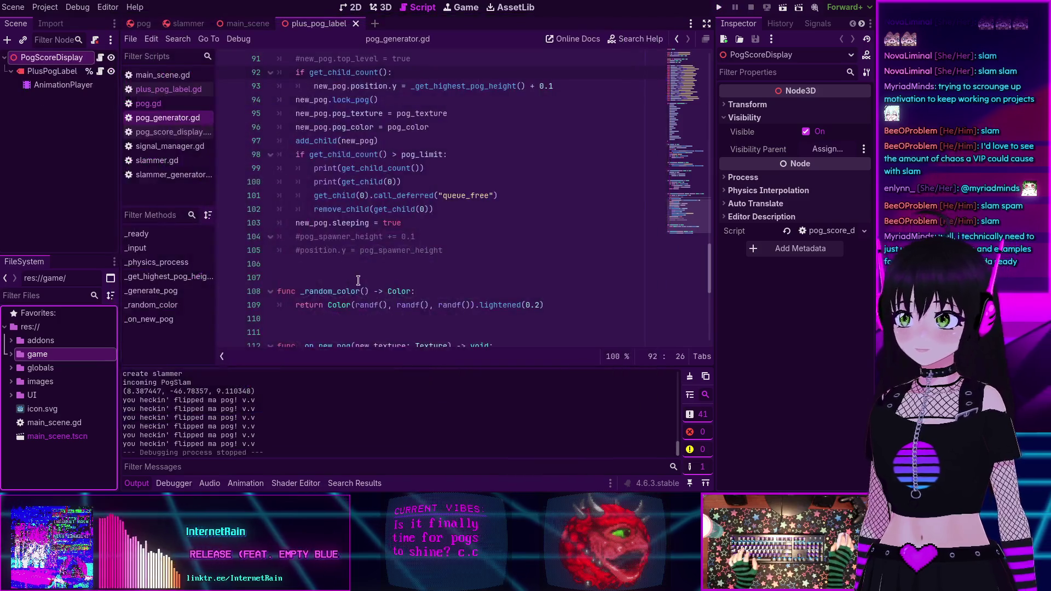
scroll(479, 285, "up", 3)
Expand the UI folder in FileSystem to reveal the PxPlus_IBM_VGA8.ttf font
scroll(480, 285, "up", 8)
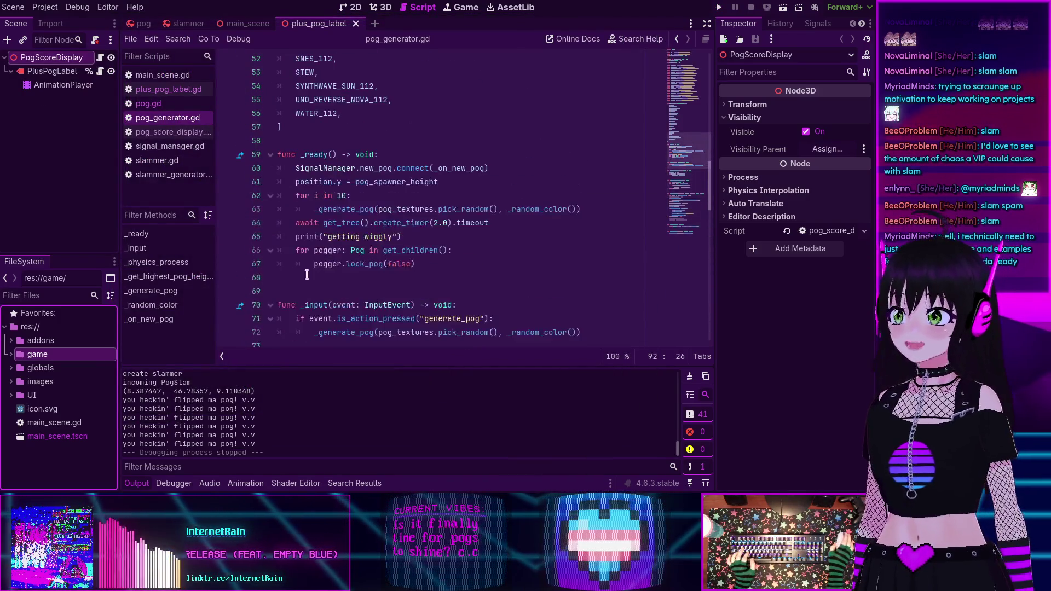
left_click(33, 396)
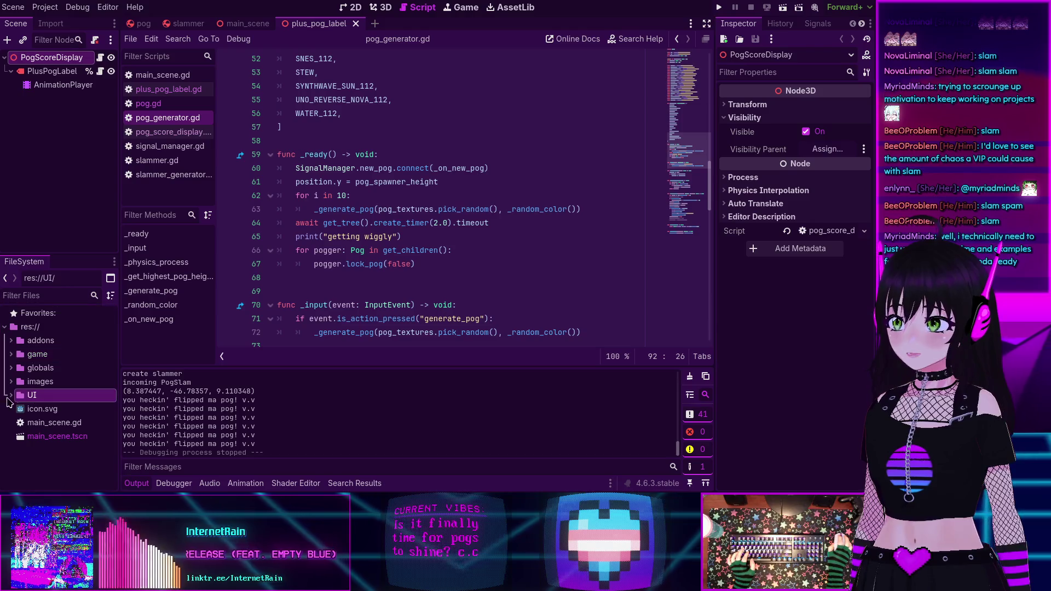
double_click(17, 397)
mouse_move(16, 396)
left_mouse_down()
mouse_move(31, 400)
mouse_move(129, 212)
left_mouse_up()
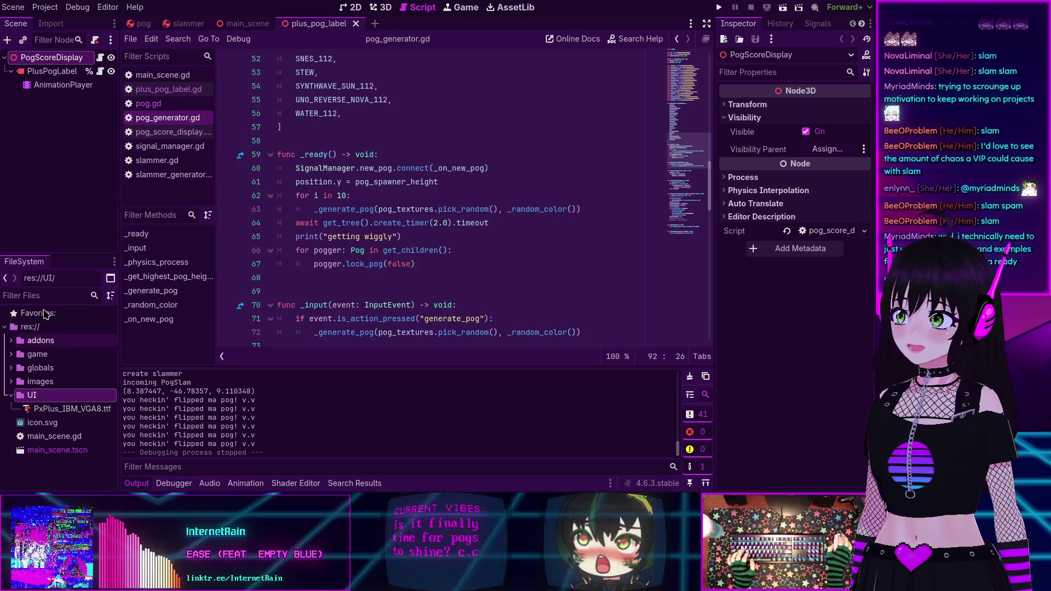
Switch to main_scene and inspect the CanvasLayer node, whose Layer is -1
left_click(247, 23)
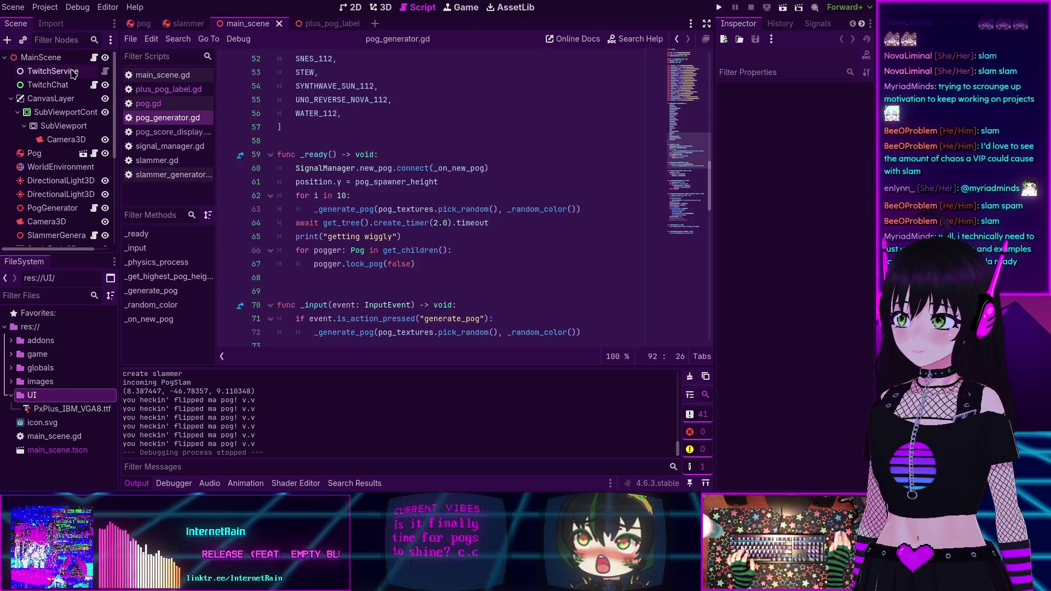
left_click(50, 98)
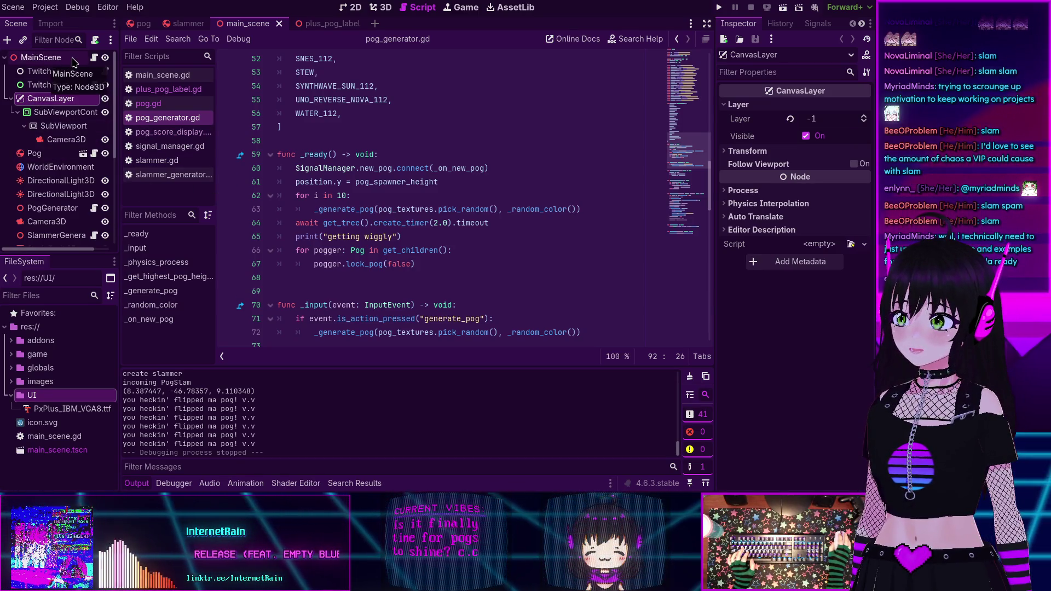
right_click(33, 400)
key("Escape")
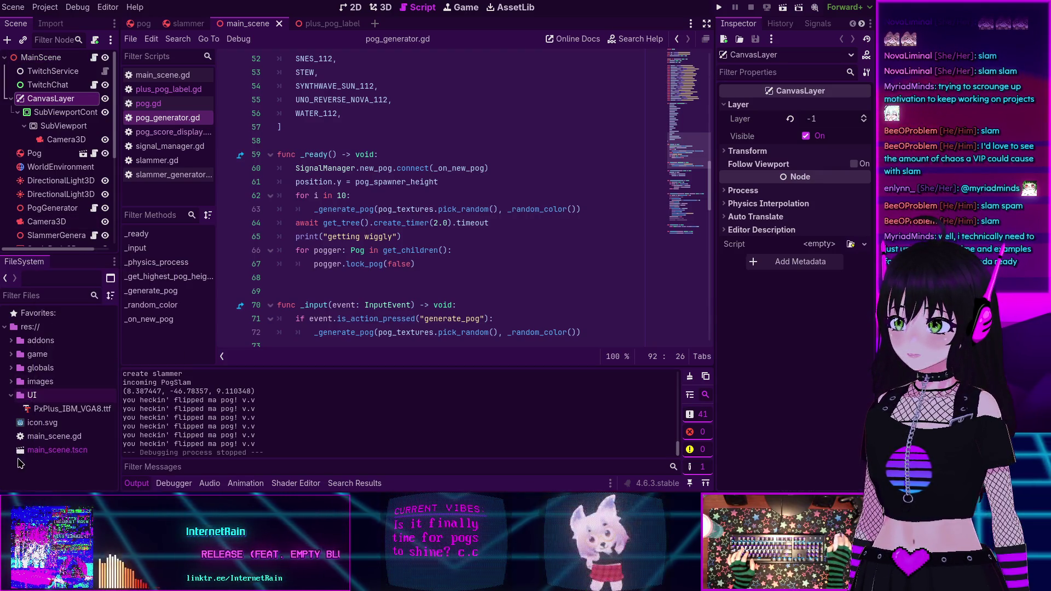
Create a new scene with a User Interface Control root named MainUI
left_click(375, 23)
left_click(50, 109)
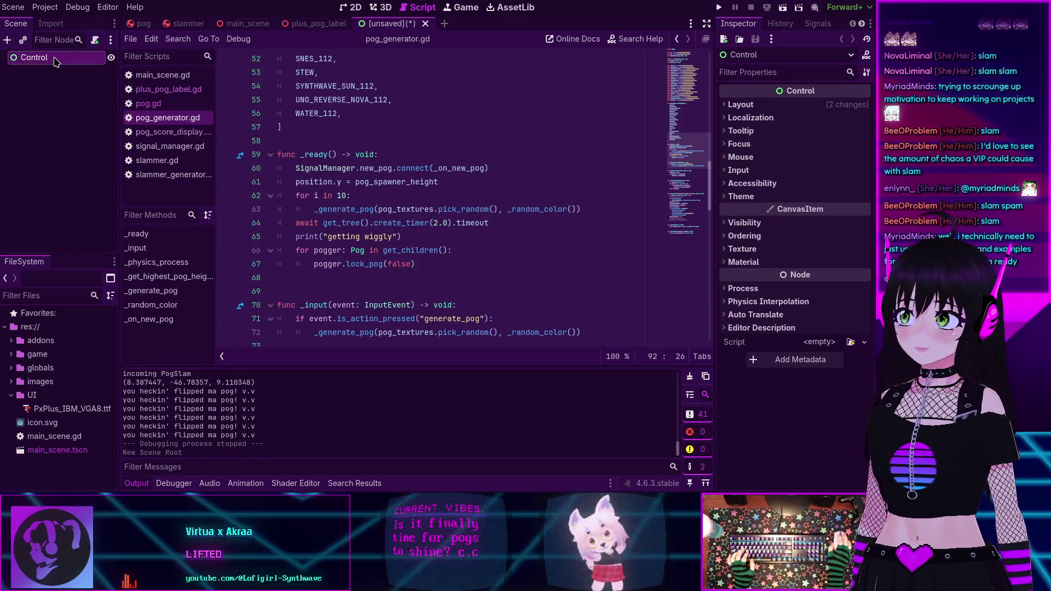
key("F2")
key("Return")
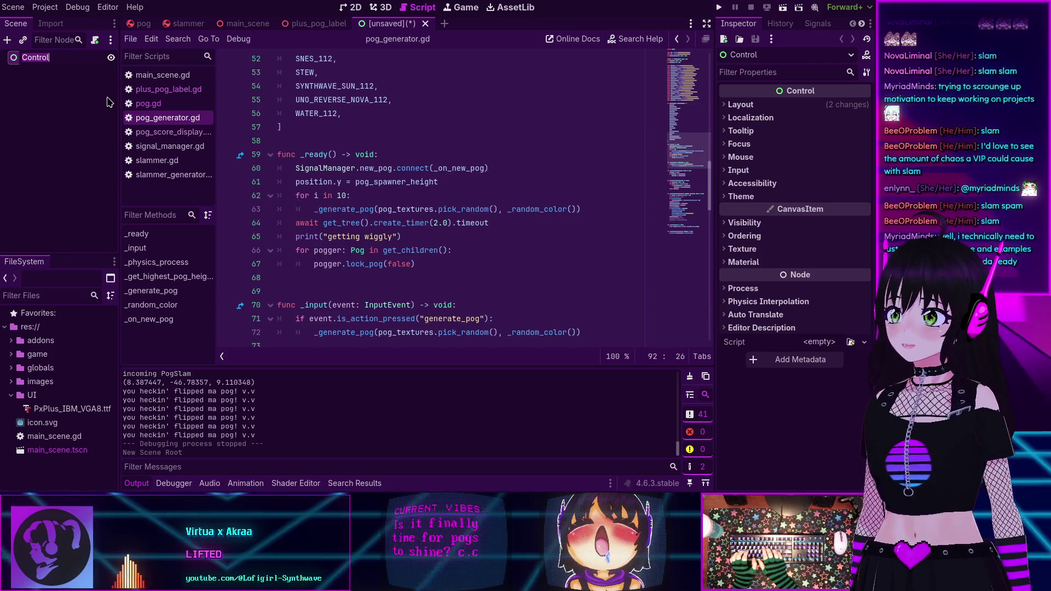
type("MainUI")
key("Return")
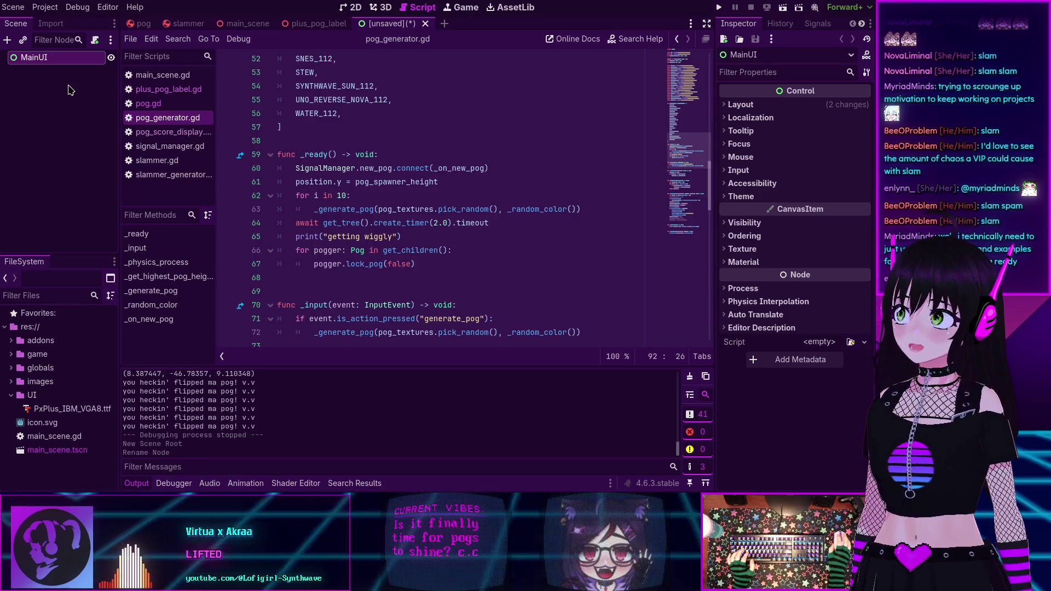
In the 2D view, give MainUI the Full Rect anchor preset
left_click(353, 7)
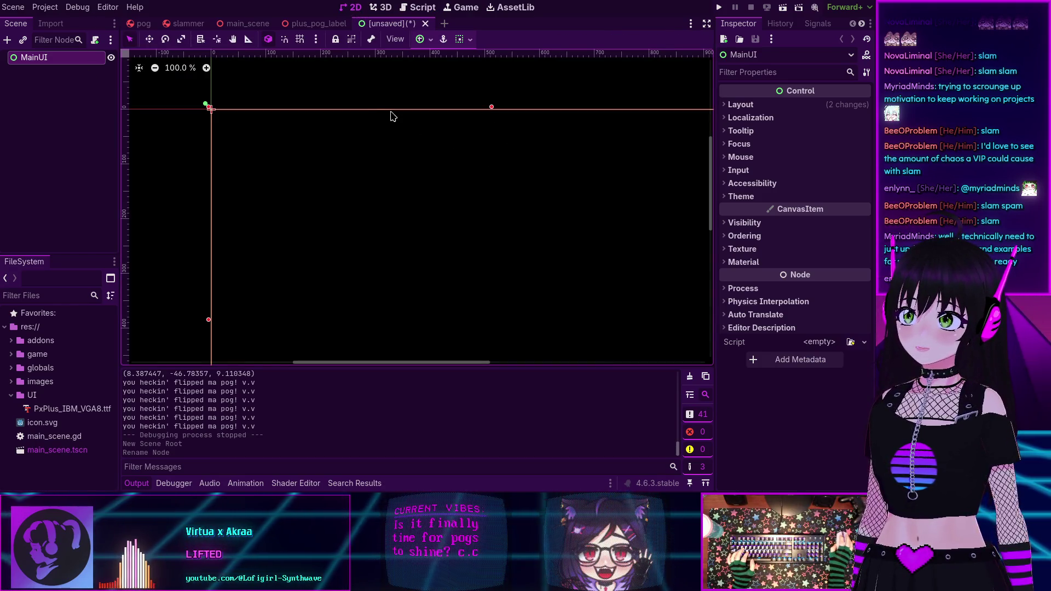
left_click(423, 38)
left_click(485, 135)
left_click(485, 136)
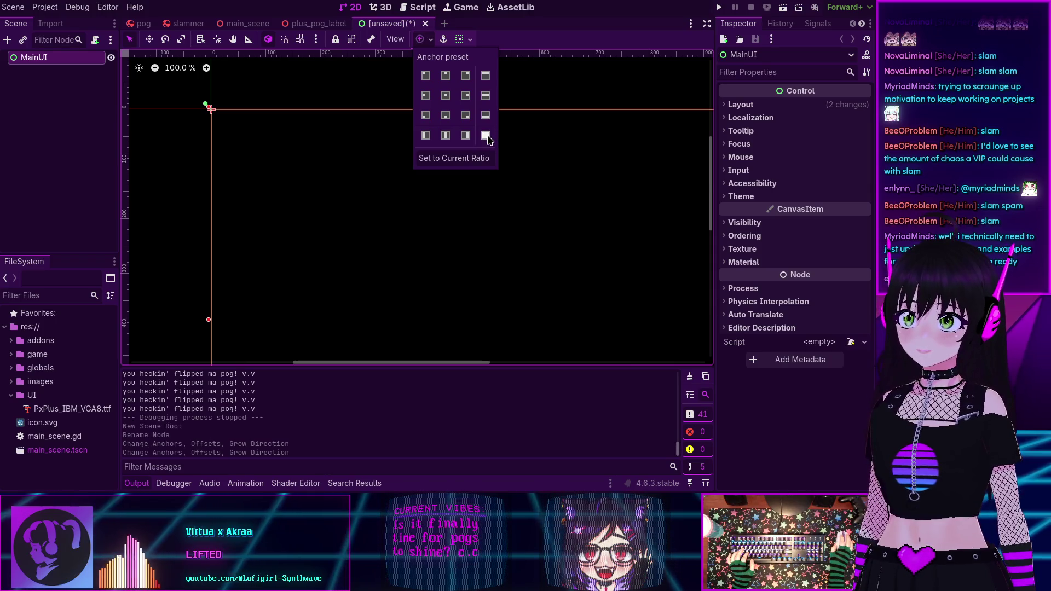
left_click(35, 121)
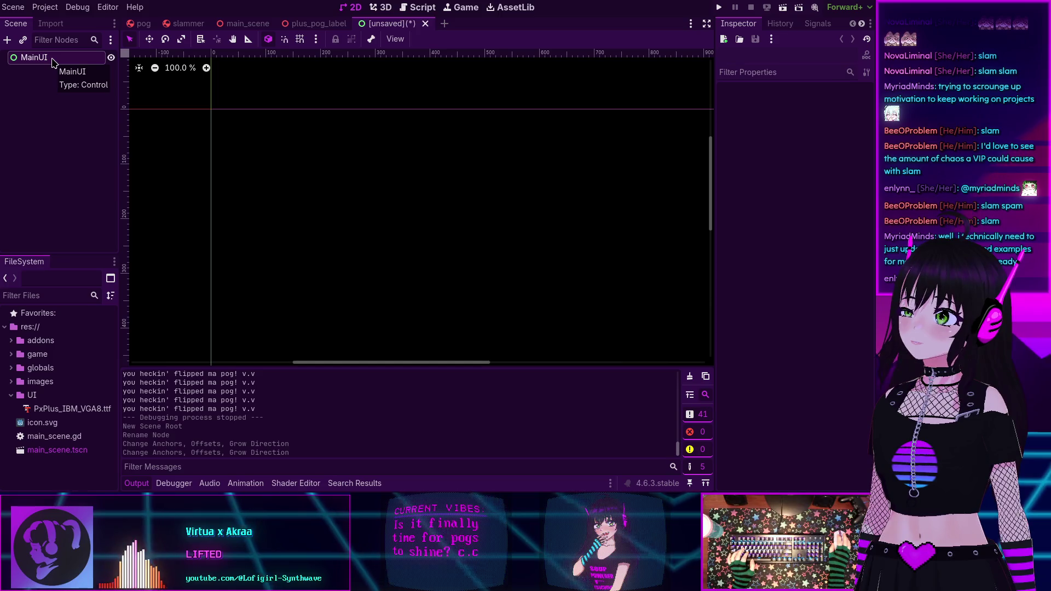
left_click(38, 59)
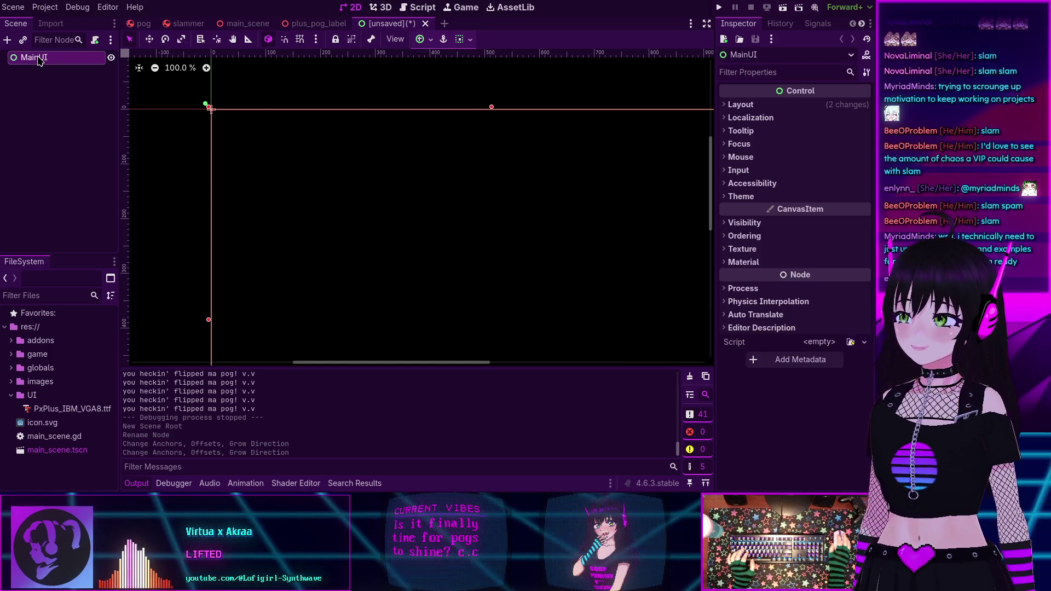
right_click(39, 58)
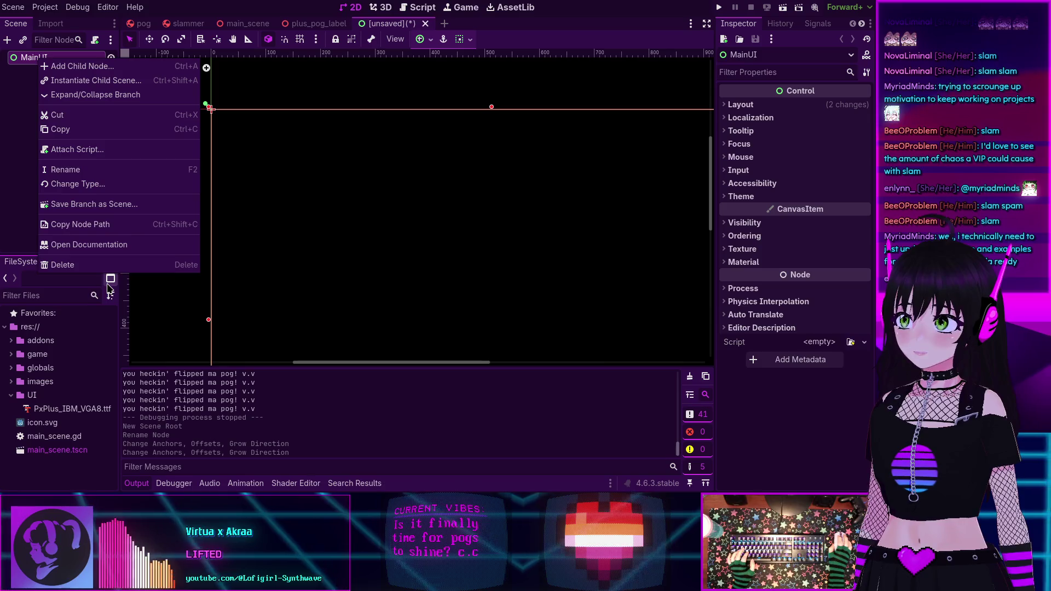
Change MainUI's node type to CanvasLayer, then start adding a child searching 'con'
left_click(85, 184)
type("canva")
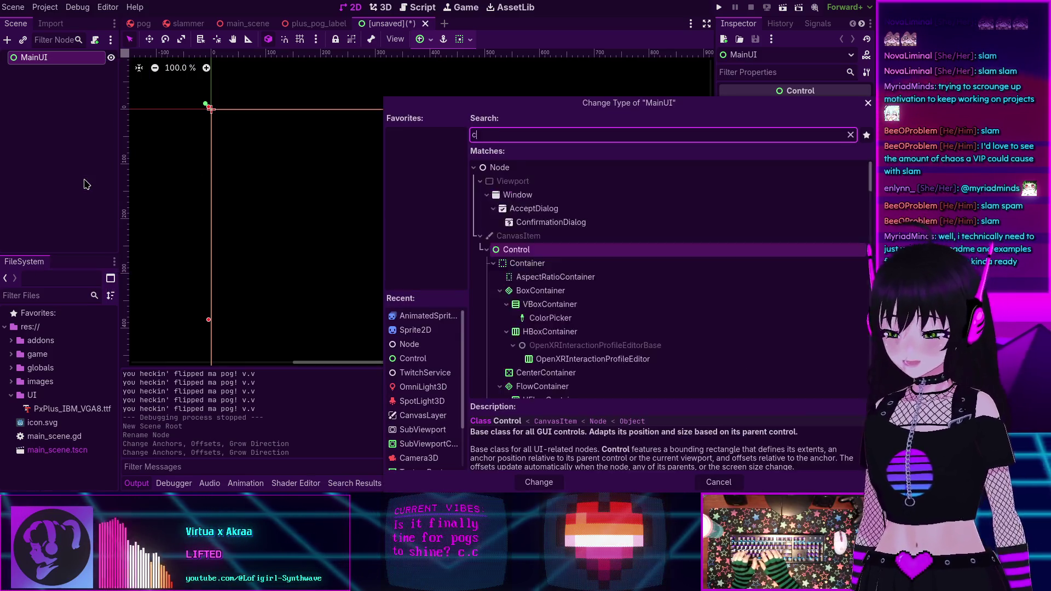
key("Return")
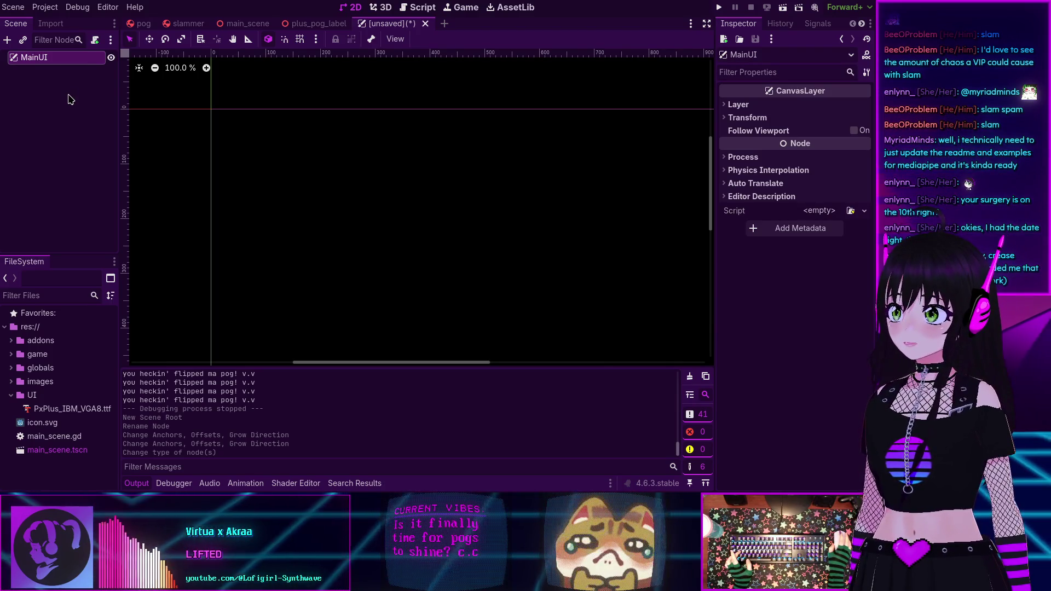
key("ctrl+a")
type("con")
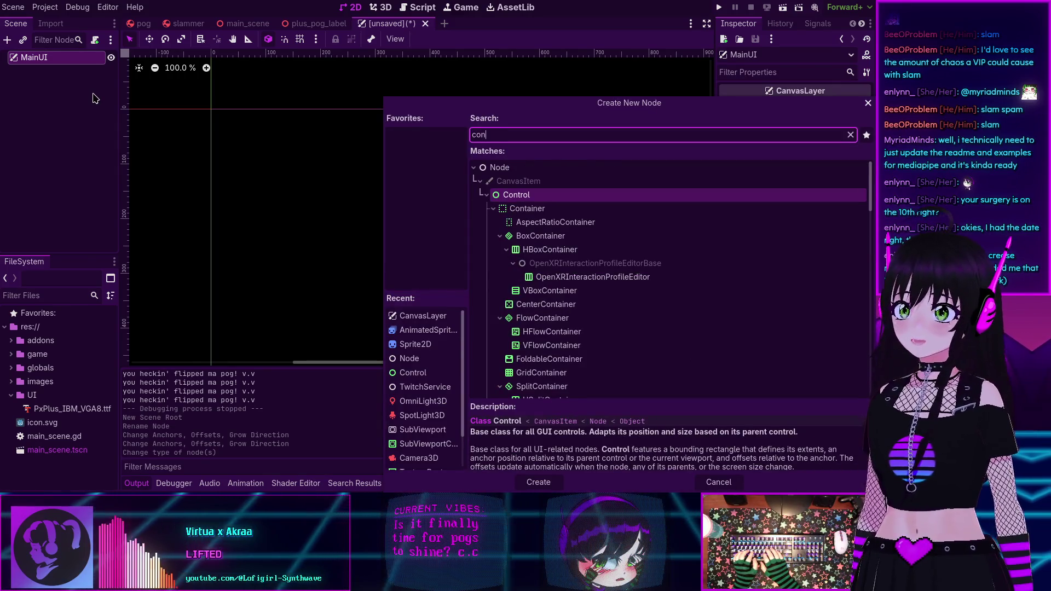
Add a Control child under MainUI with the Full Rect anchor preset
key("BackSpace")
key("BackSpace")
key("BackSpace")
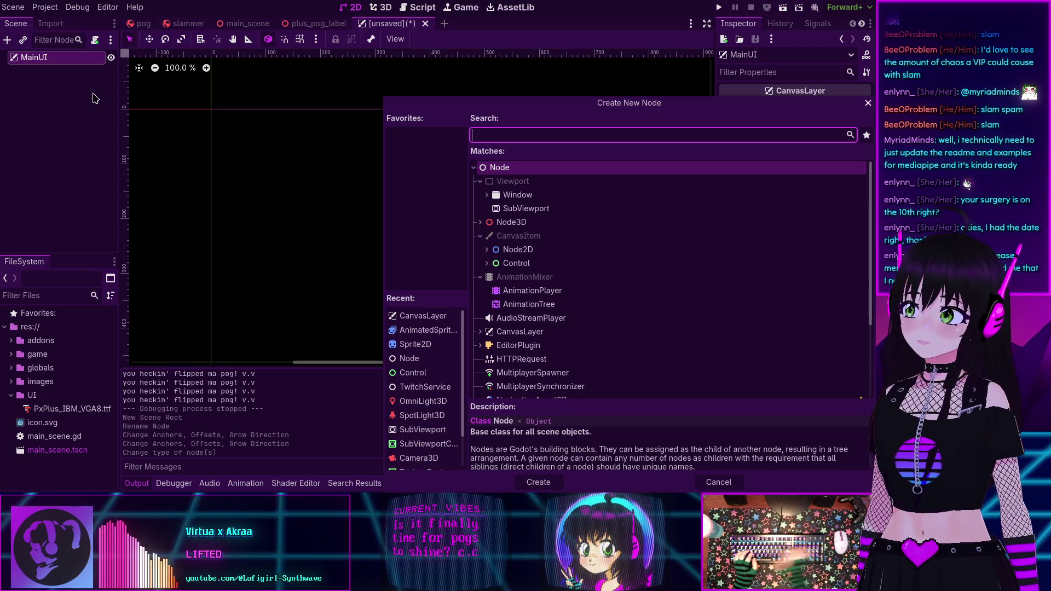
left_click(539, 264)
key("Return")
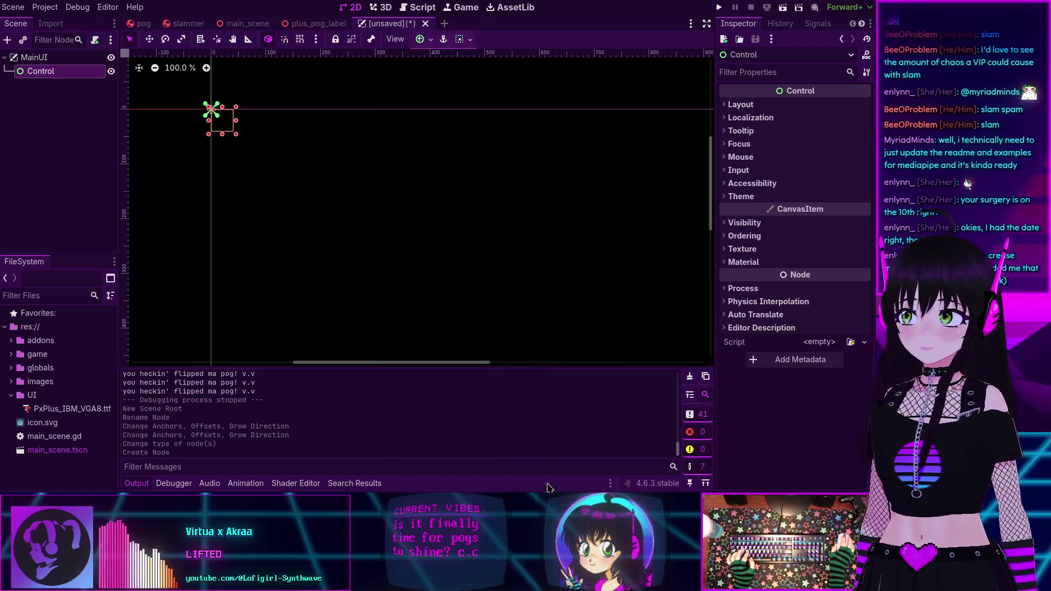
left_click(423, 39)
left_click(485, 136)
left_click(107, 126)
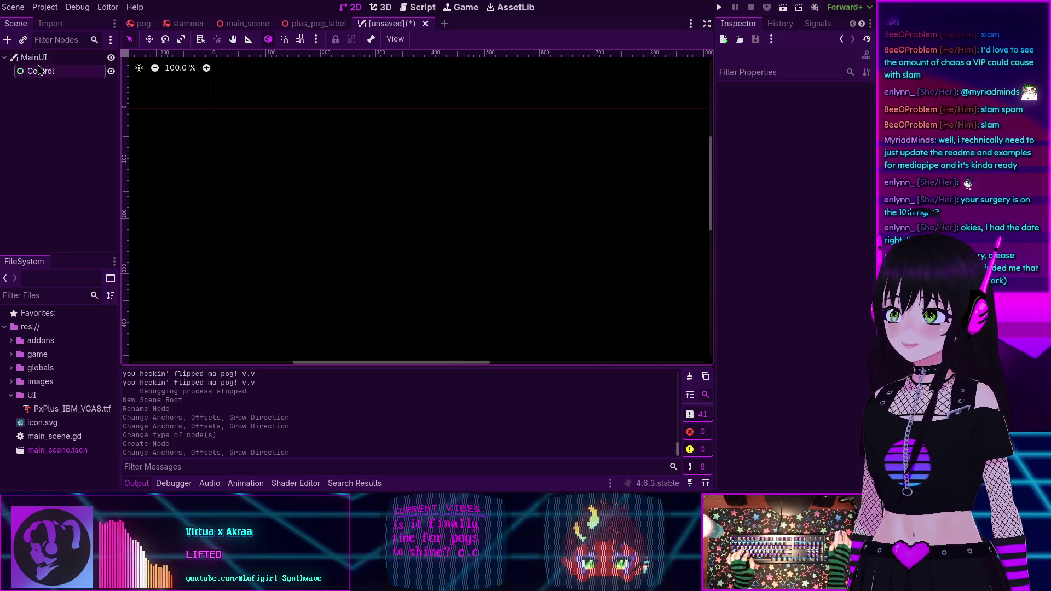
scroll(418, 157, "down", 5)
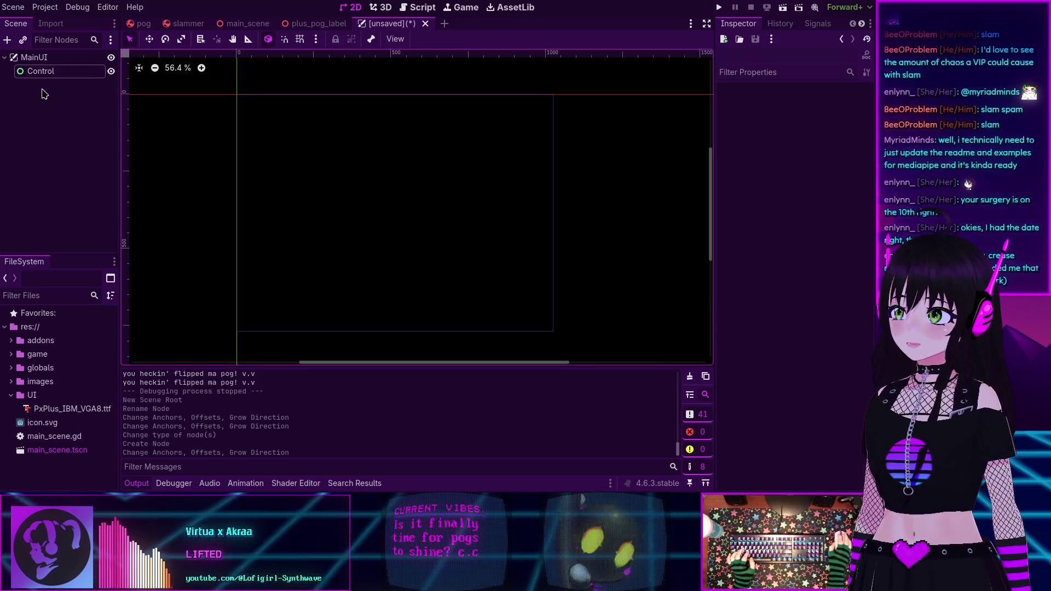
left_click(51, 72)
key("ctrl+a")
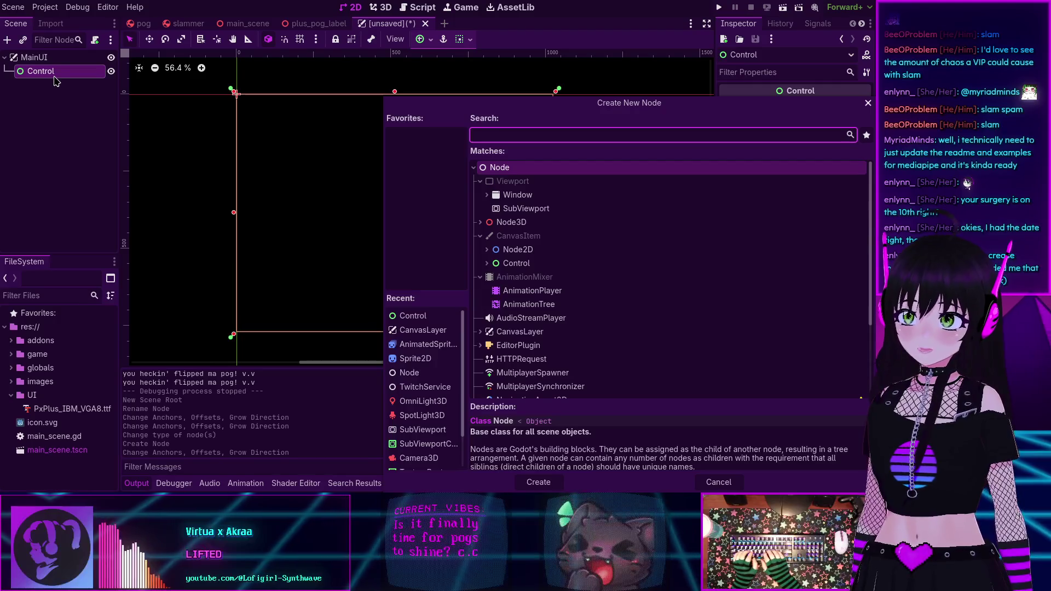
Add a Button under Control with its text set to SLAMMER
type("butt")
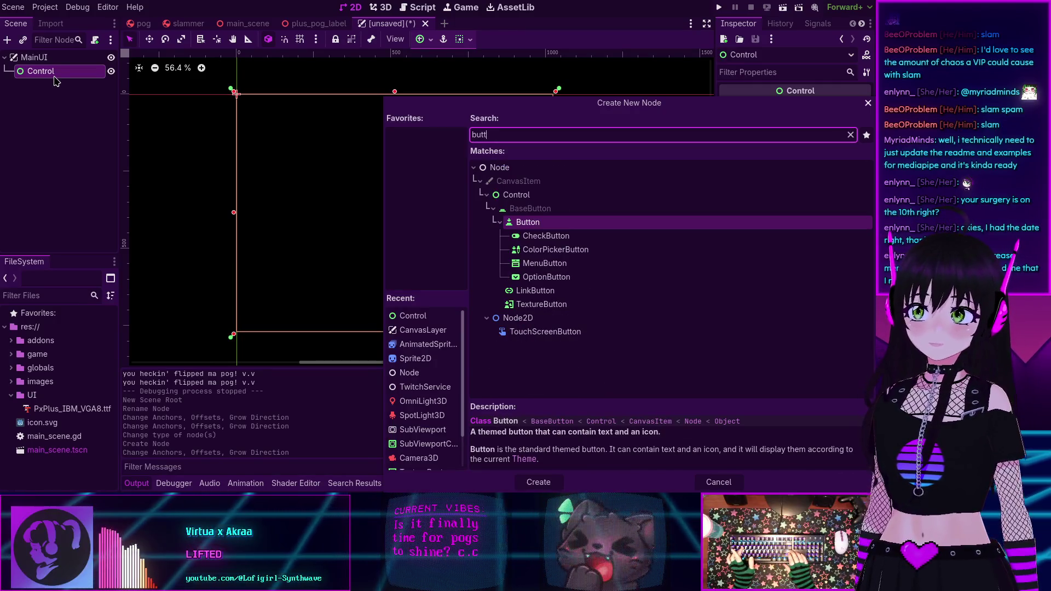
key("Return")
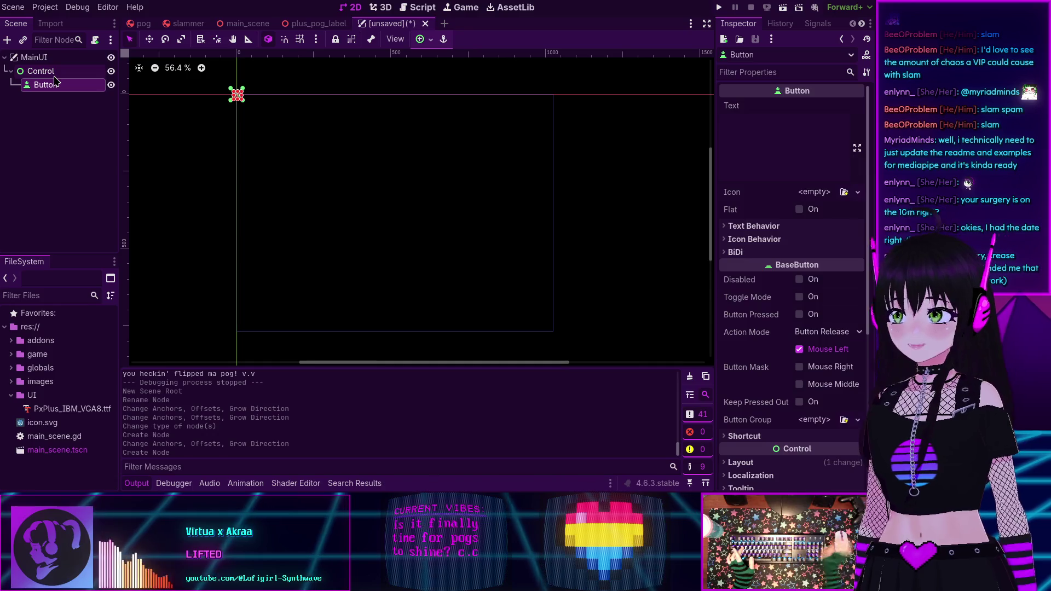
left_click(754, 121)
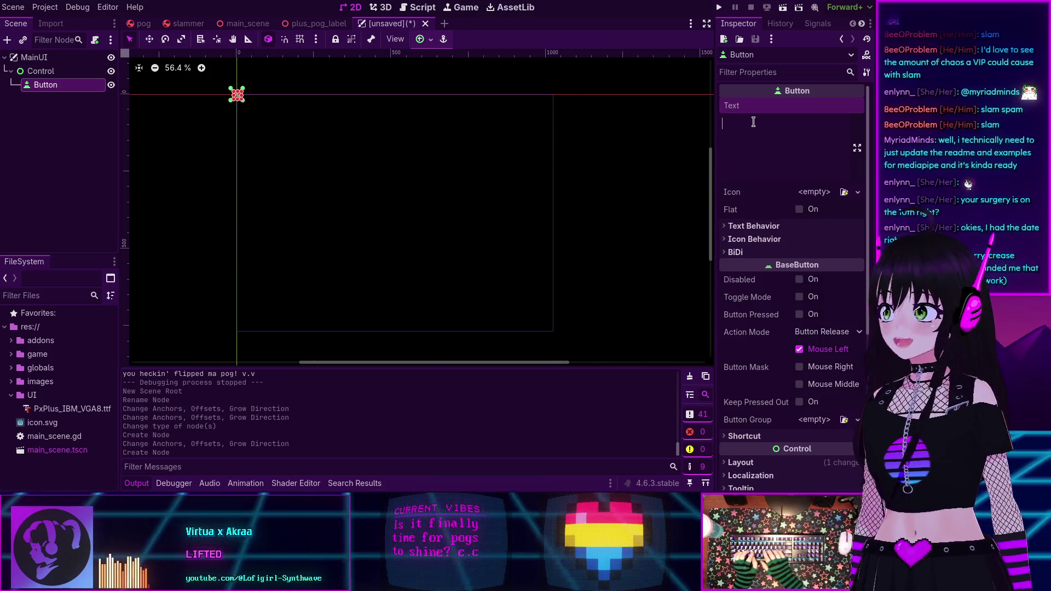
type("S")
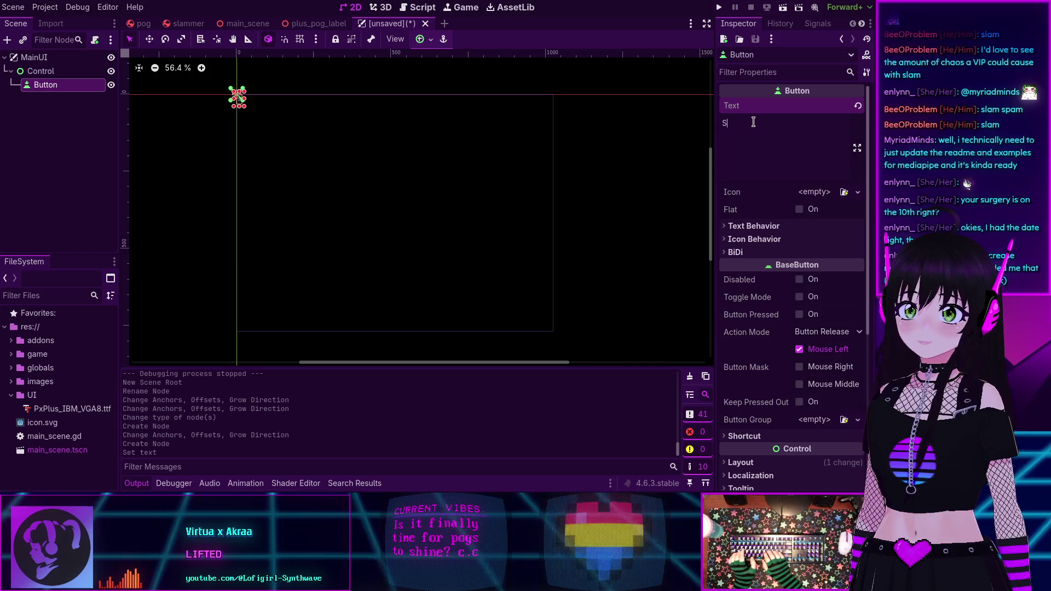
type("LAMMER")
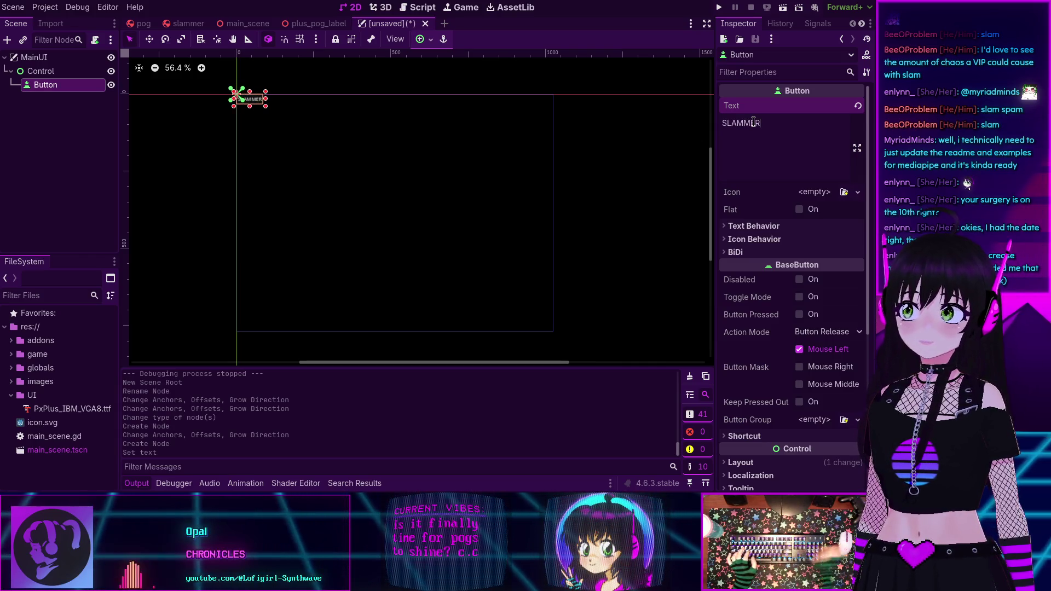
left_click(70, 121)
left_click(60, 85)
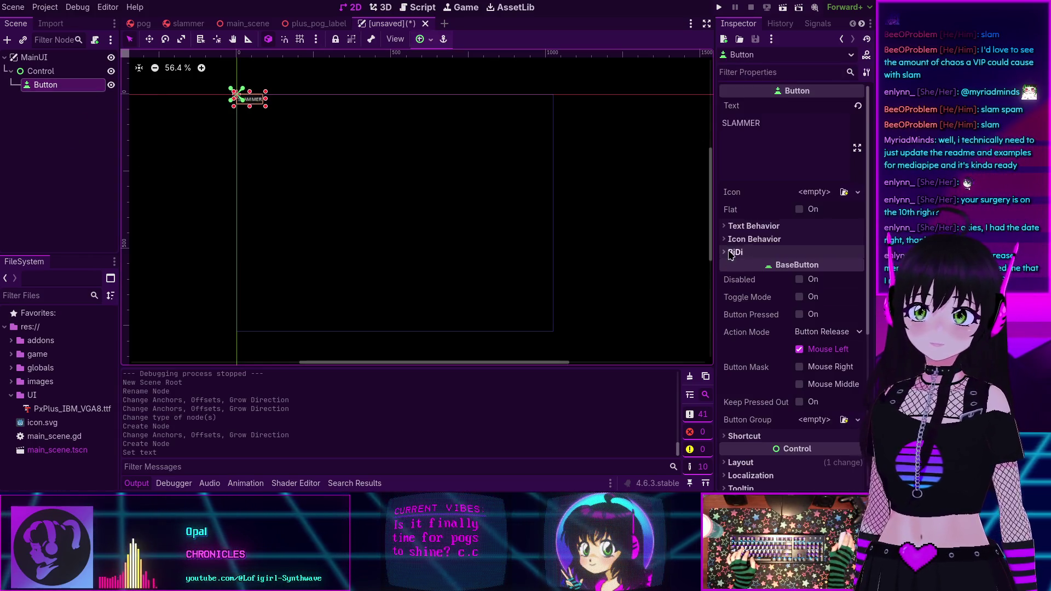
Quick-load the PxPlus pixel font as the button's theme font override
scroll(766, 218, "down", 5)
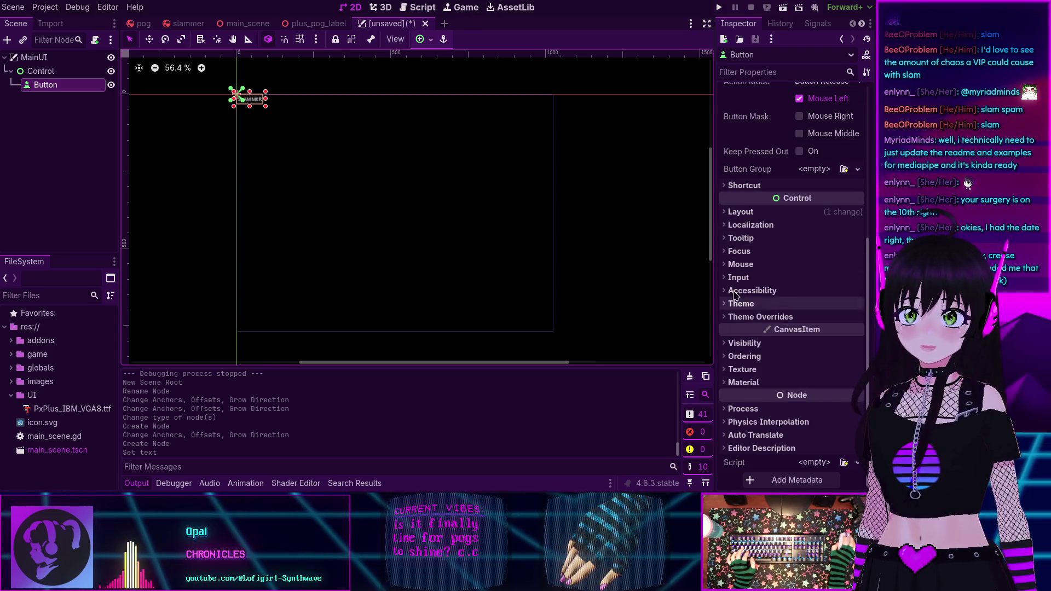
left_click(726, 213)
left_click(726, 212)
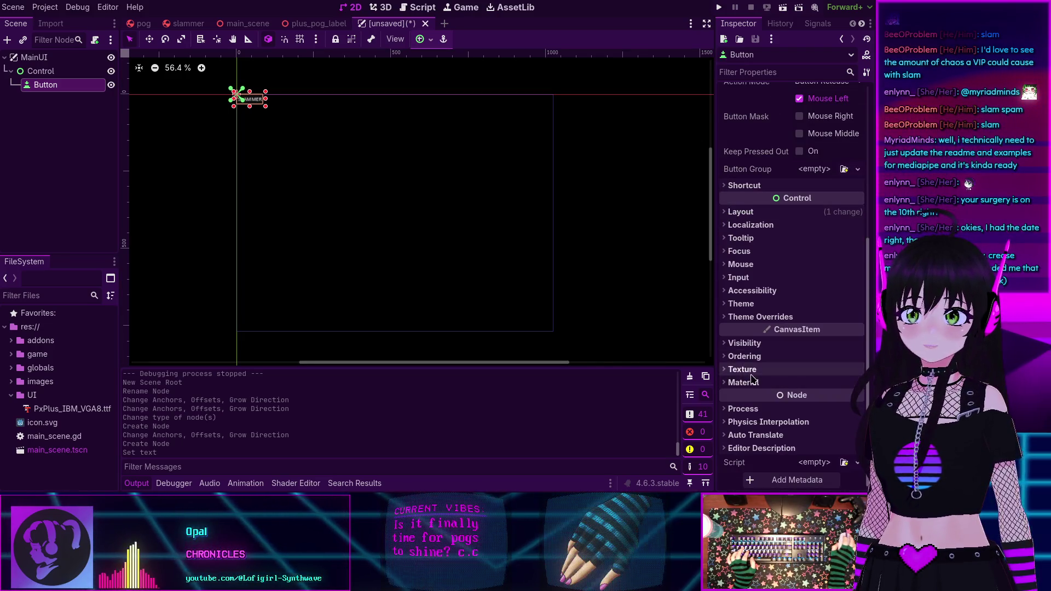
left_click(728, 318)
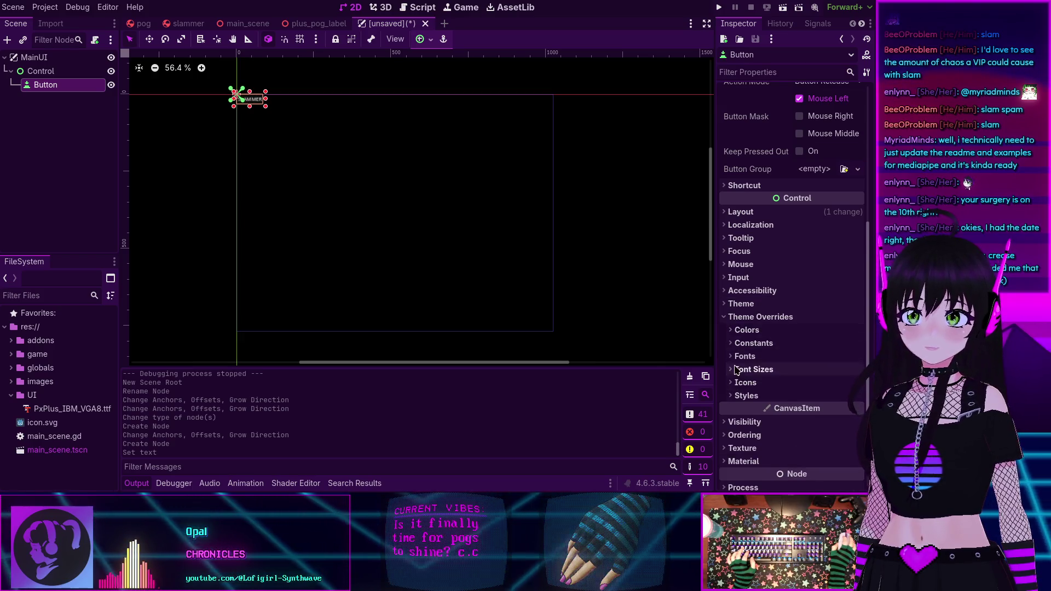
left_click(732, 343)
left_click(731, 343)
left_click(734, 356)
left_click(832, 371)
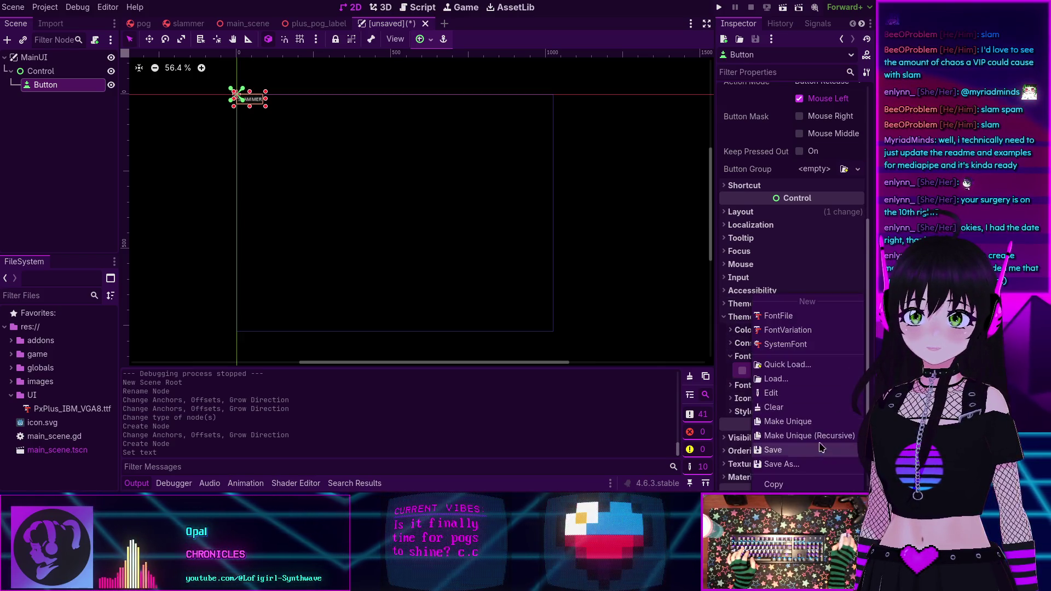
left_click(772, 378)
double_click(287, 135)
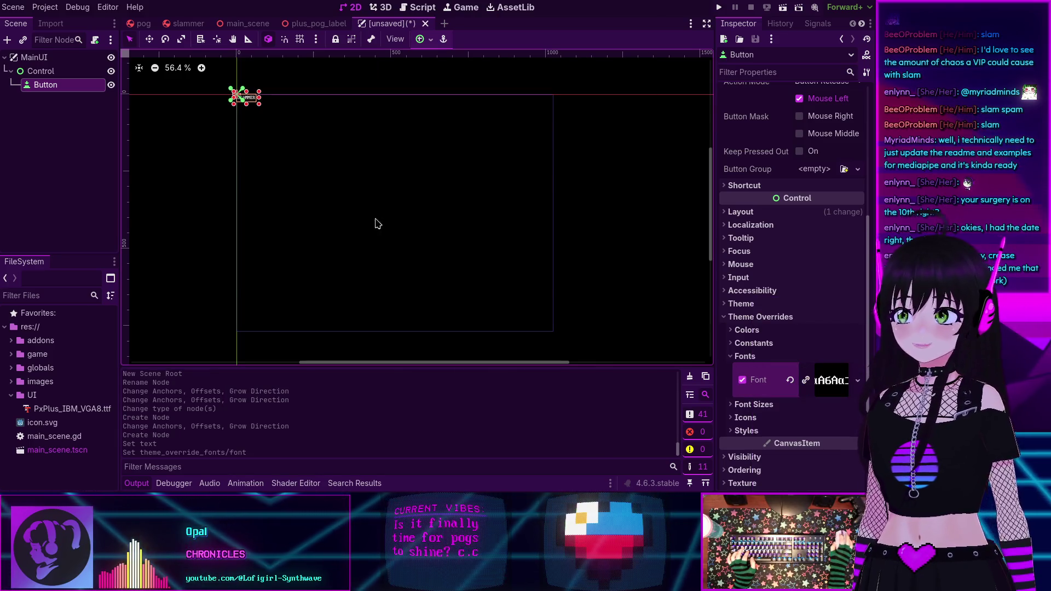
Set the button's font size override to 64
left_click(754, 404)
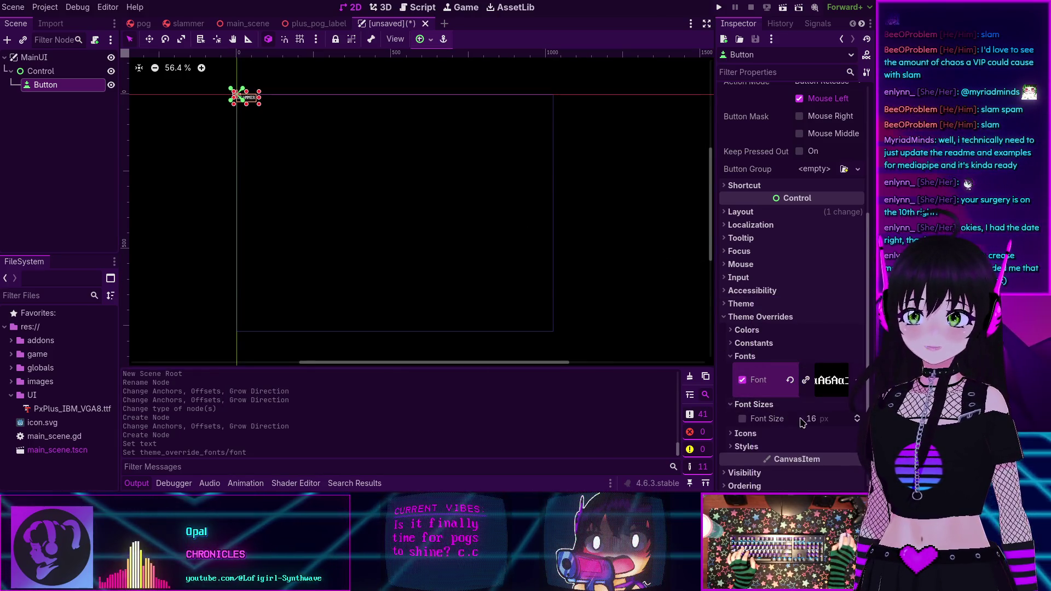
type("64")
key("Return")
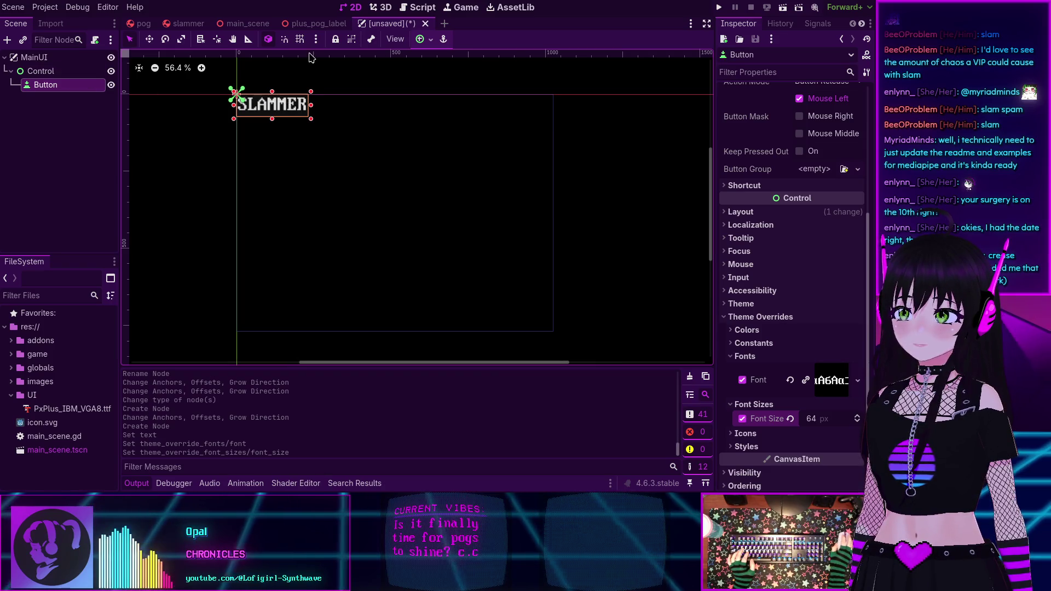
left_click(424, 39)
Anchor the button bottom-right and rename its node to SlammerButton
left_click(464, 118)
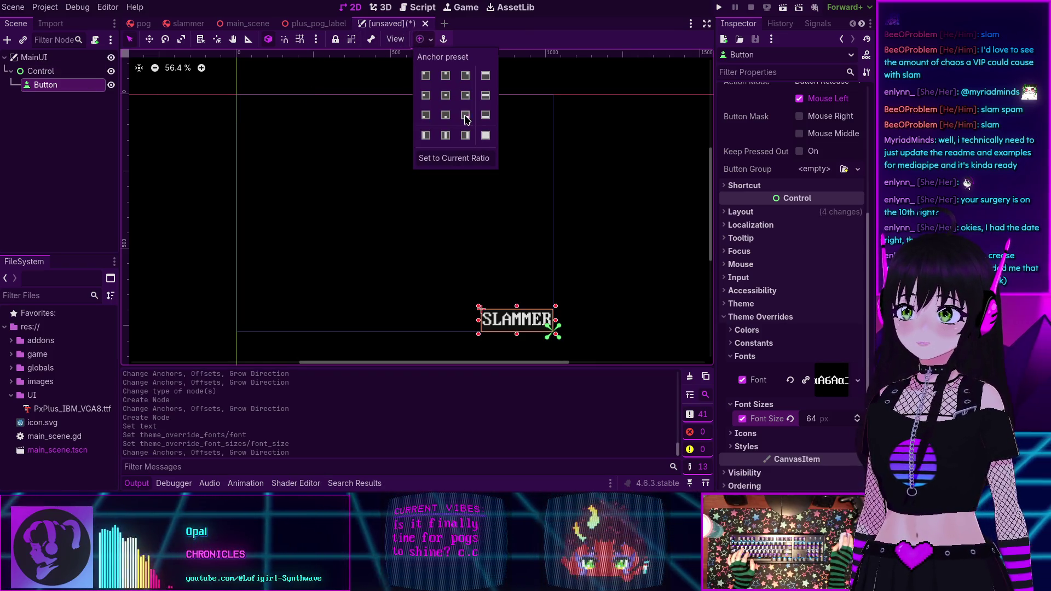
left_click(96, 195)
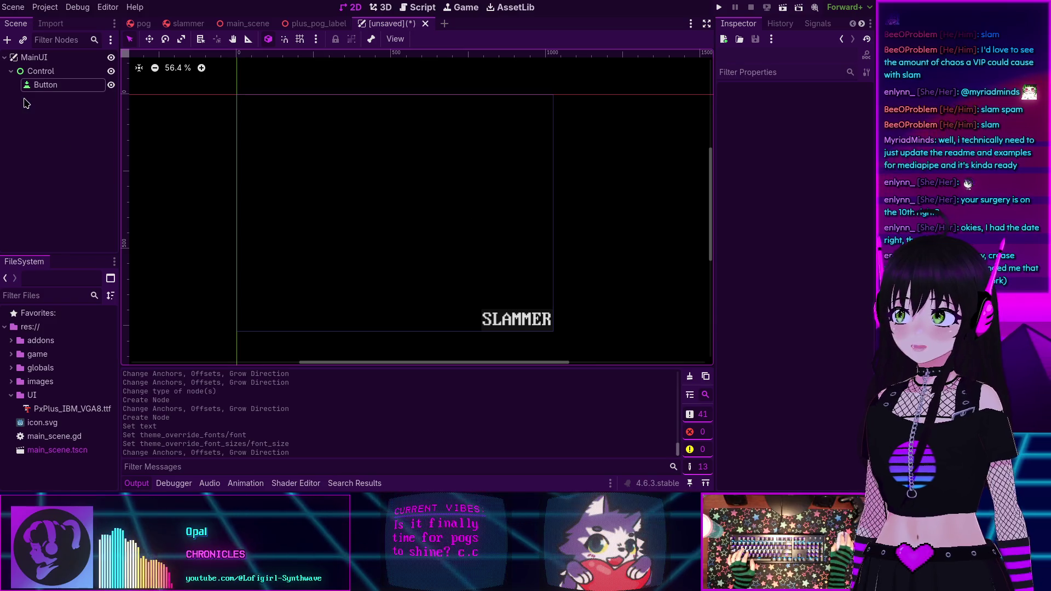
left_click(44, 89)
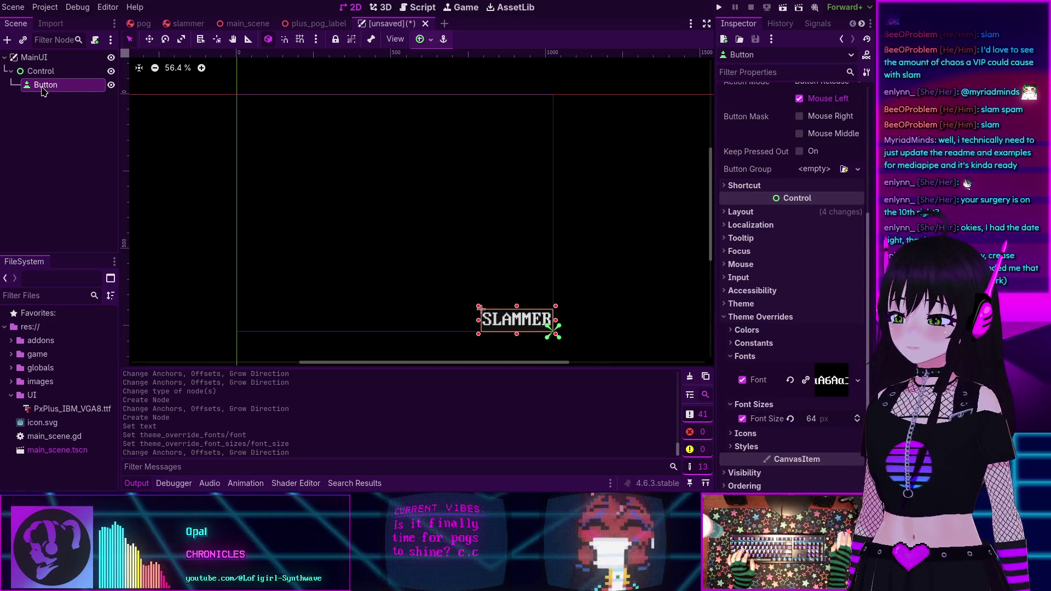
key("F2")
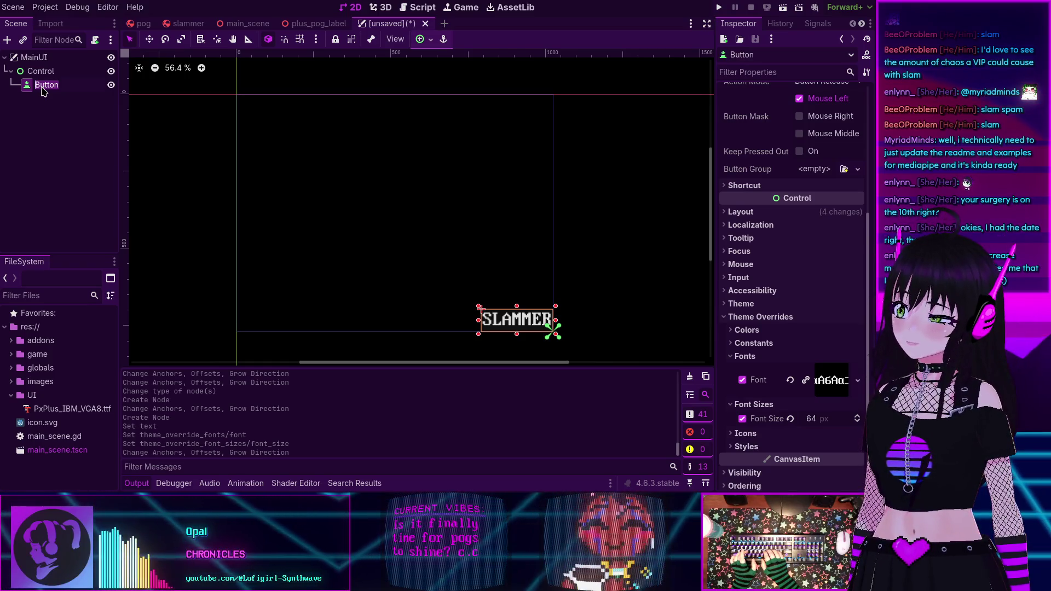
type("Sla")
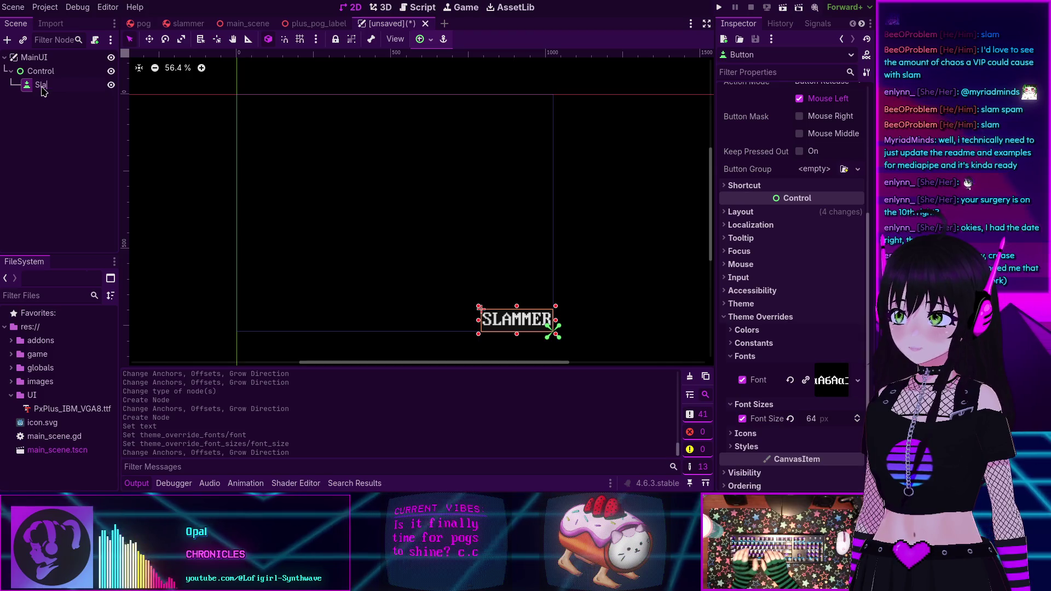
type("mmerButton")
key("Return")
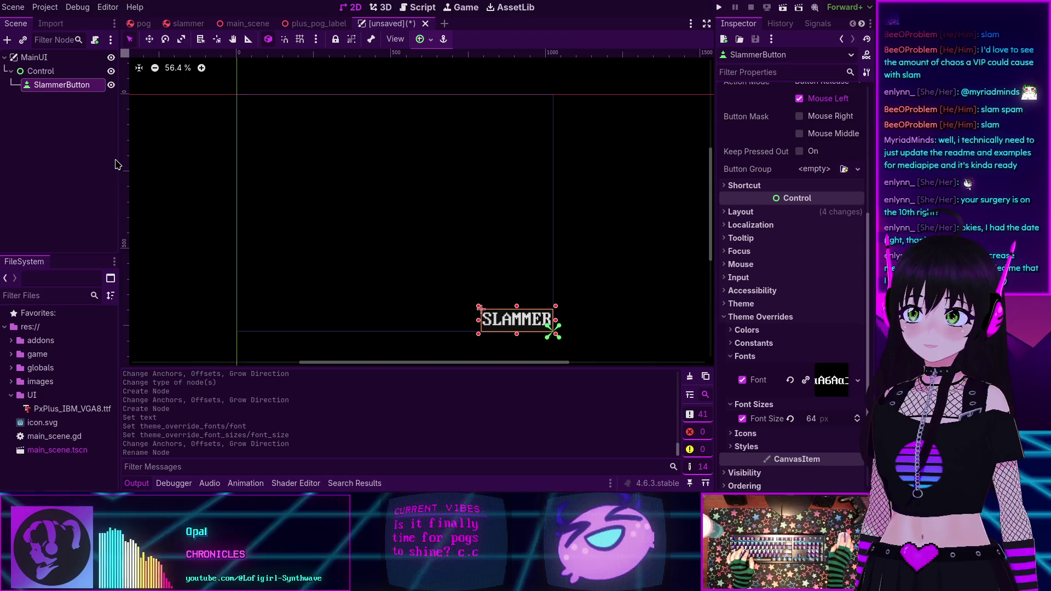
left_click(39, 72)
Add a Label under Control and enter 'Score: 0' as its text
key("ctrl+a")
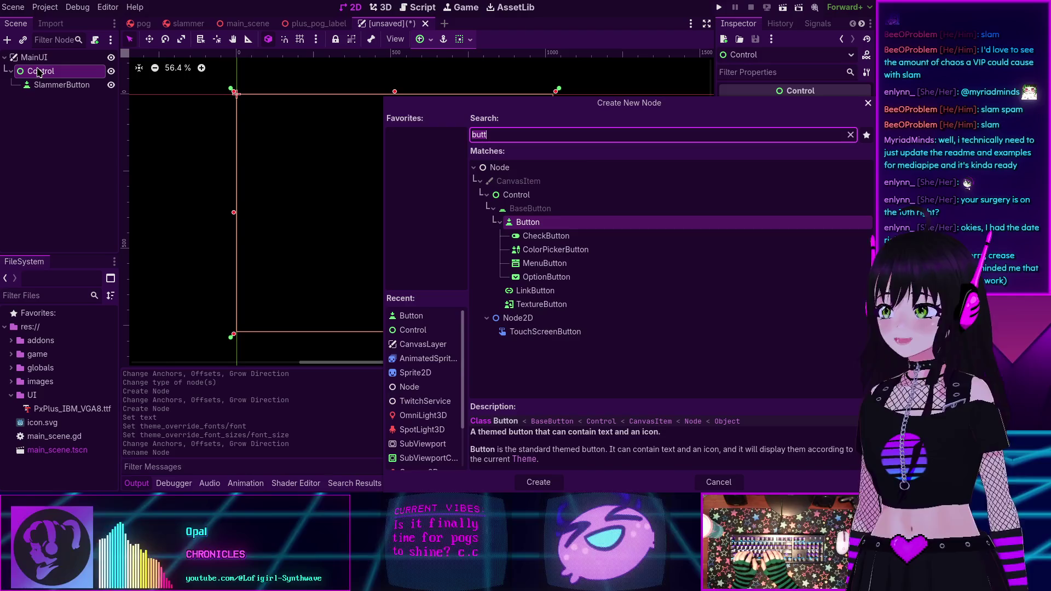
type("lable")
key("BackSpace")
key("BackSpace")
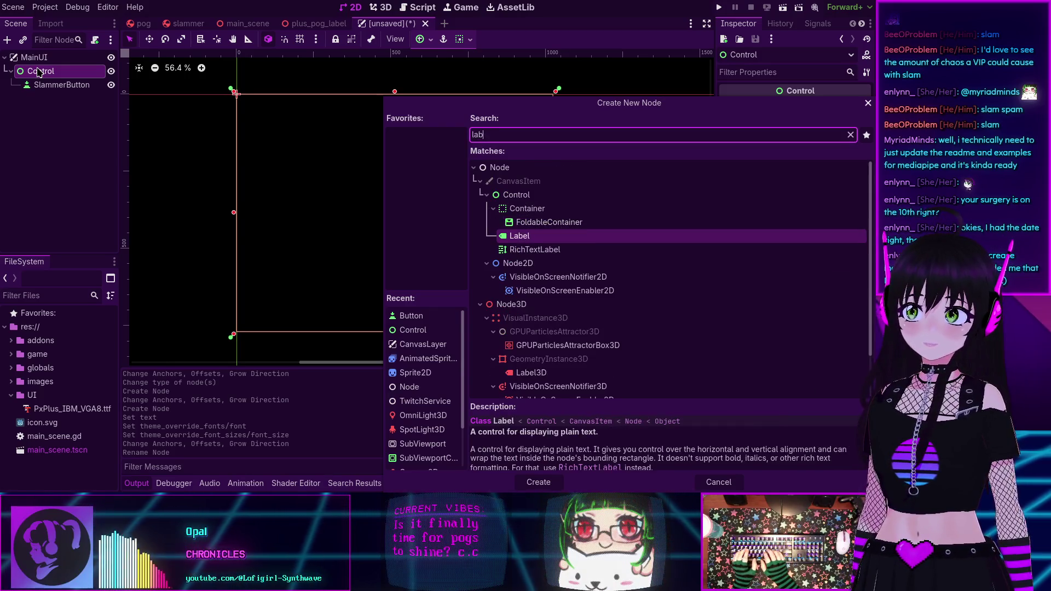
type("el")
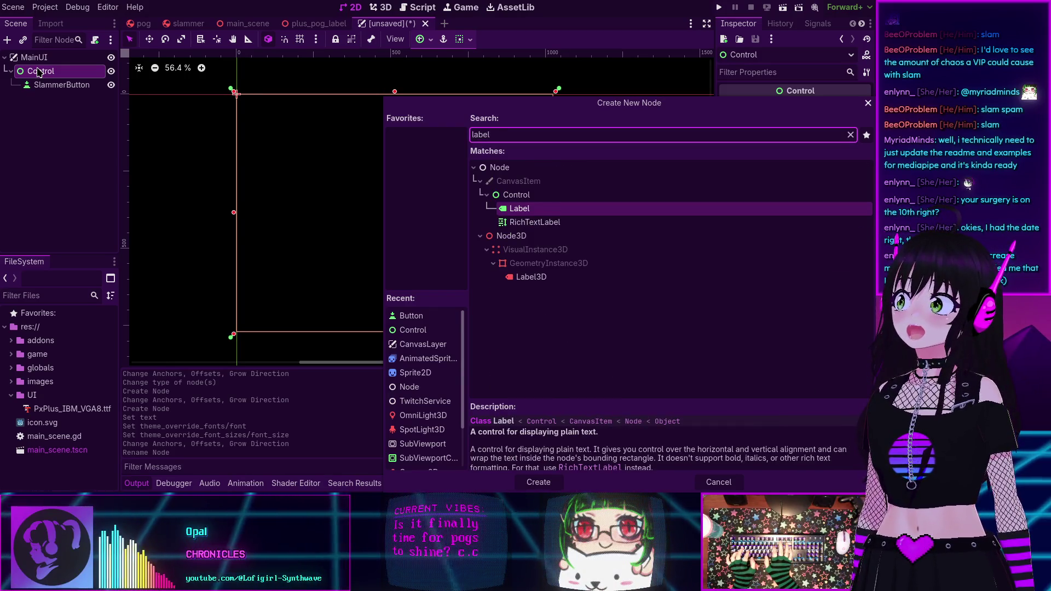
key("Return")
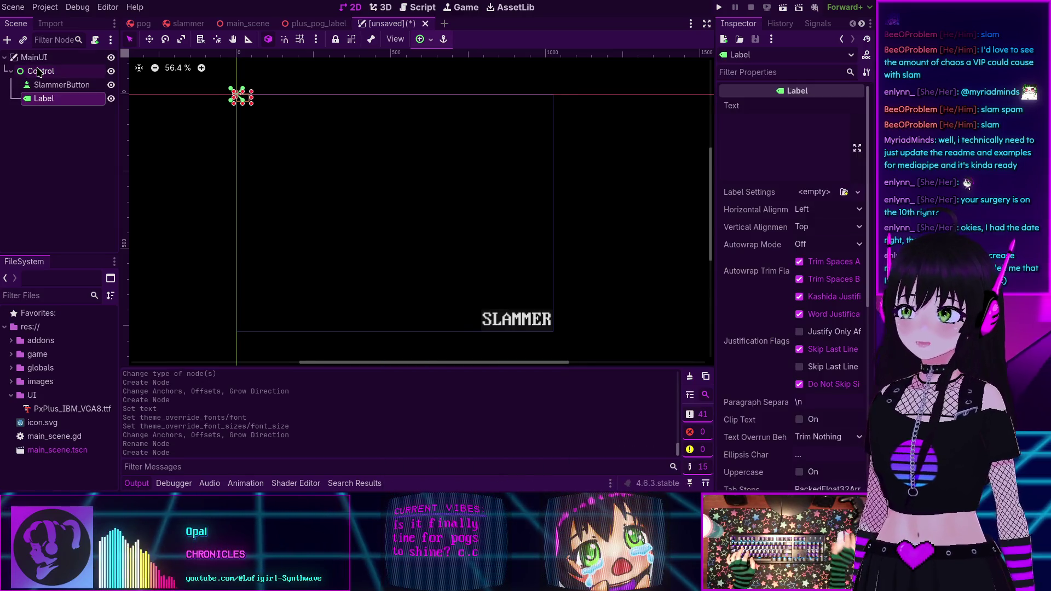
left_click(794, 125)
type("Scor")
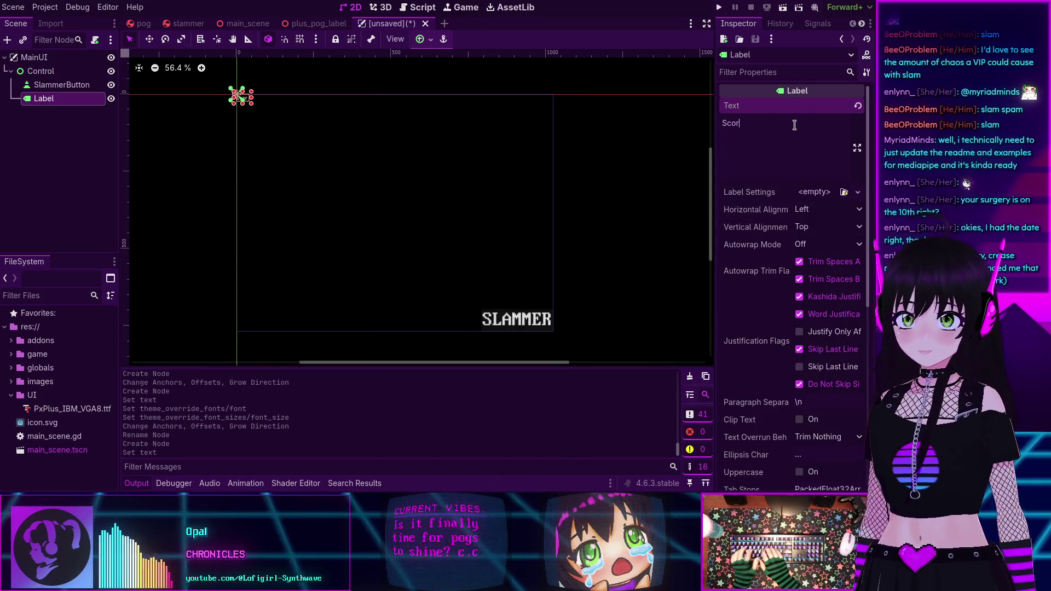
type("e: 0")
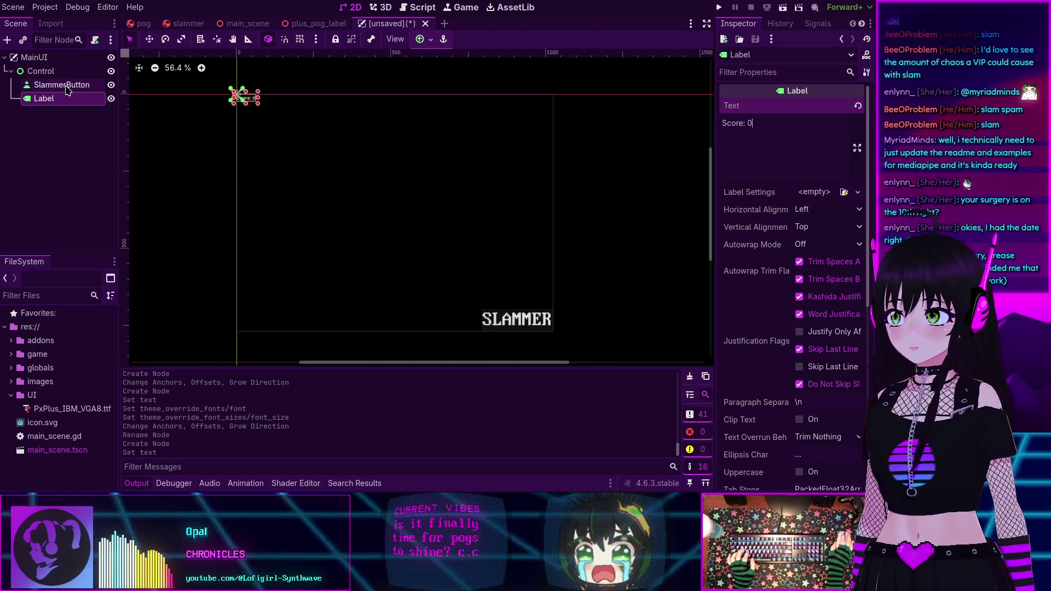
Quick-load PxPlus_IBM_VGA8 as the label's theme font override
scroll(794, 311, "down", 5)
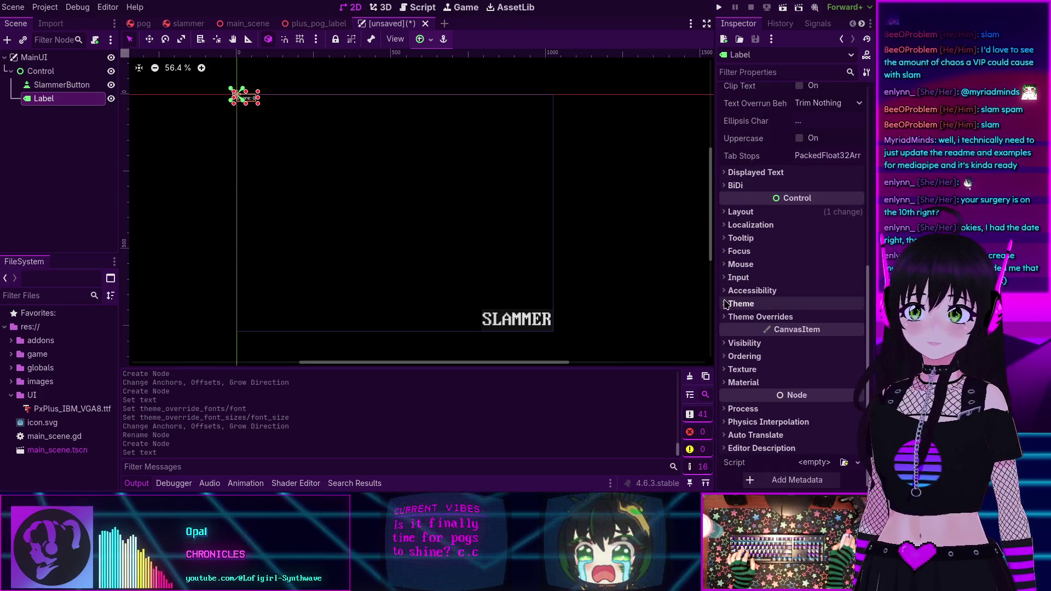
left_click(772, 317)
left_click(736, 364)
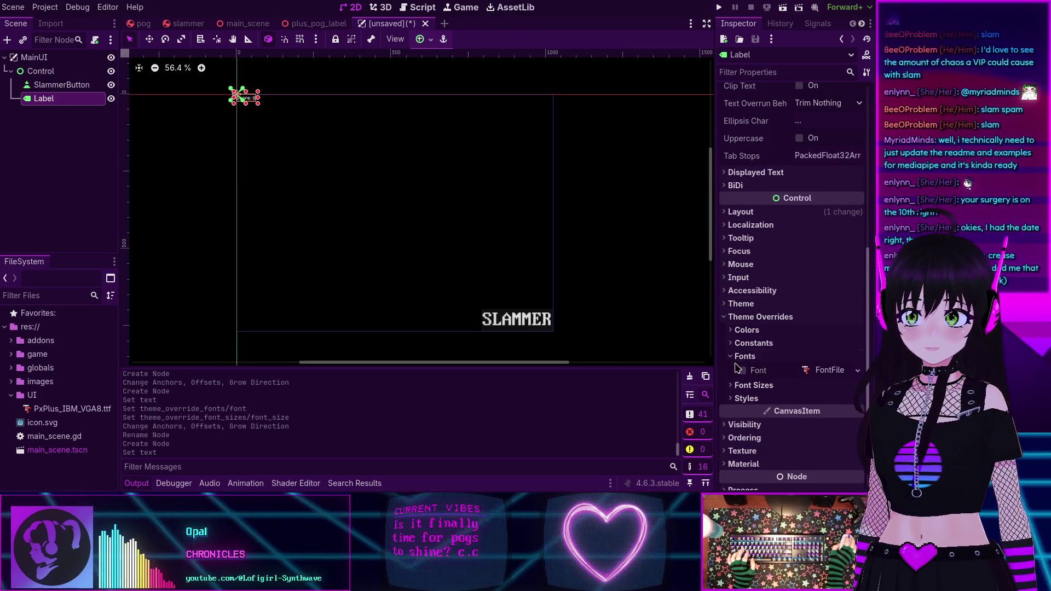
left_click(826, 378)
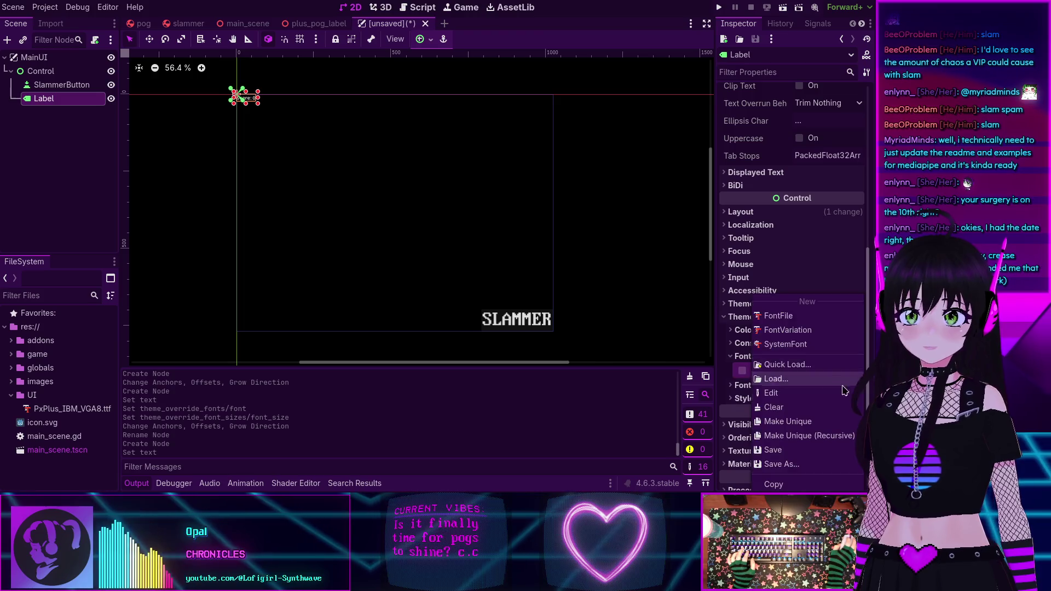
left_click(788, 364)
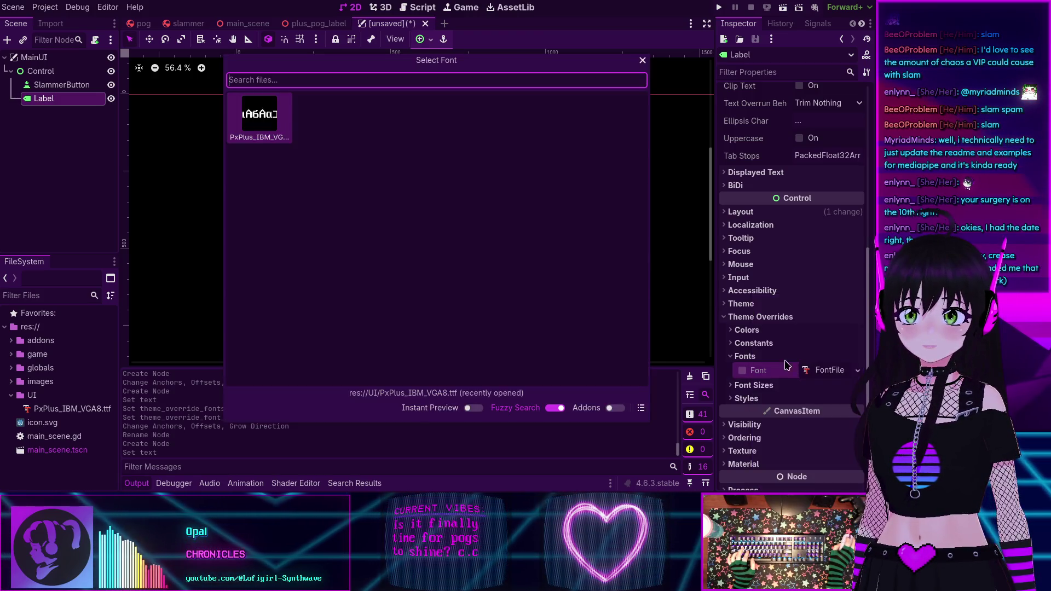
double_click(269, 118)
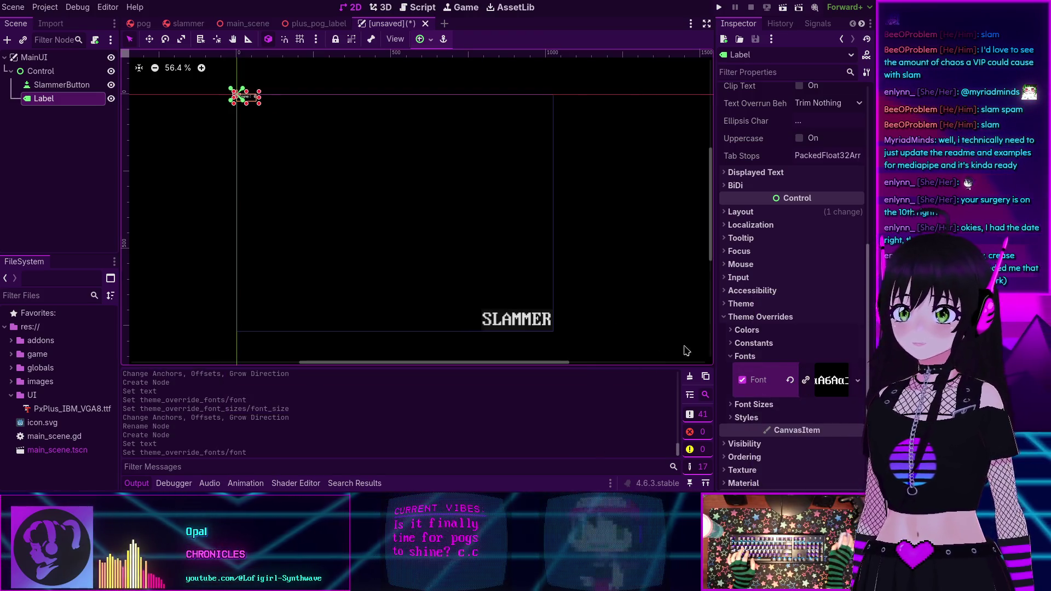
left_click(734, 343)
left_click(736, 343)
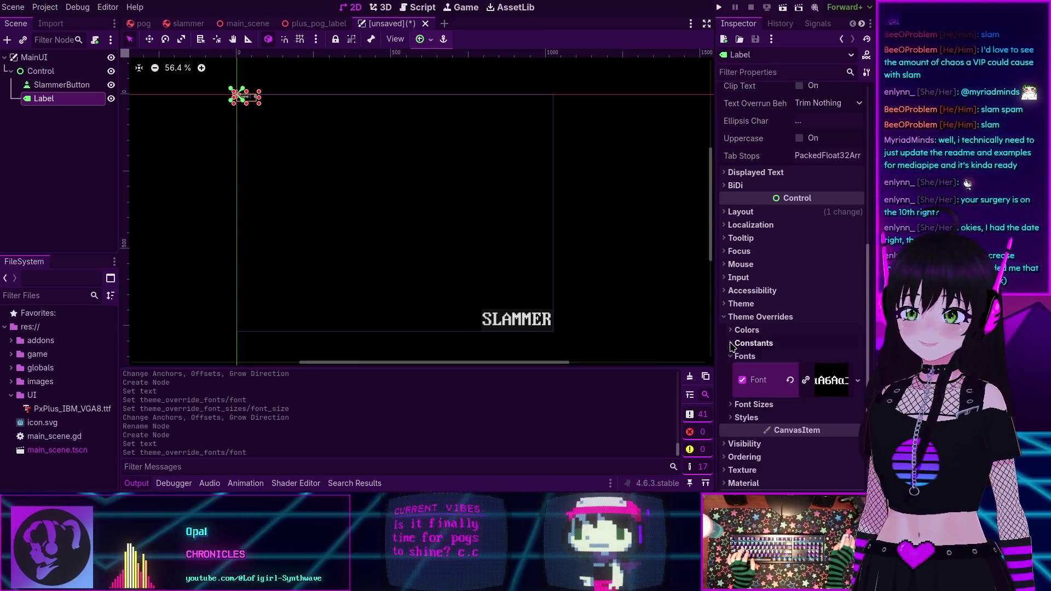
Set the label's font size override to 64
left_click(754, 404)
left_click(815, 419)
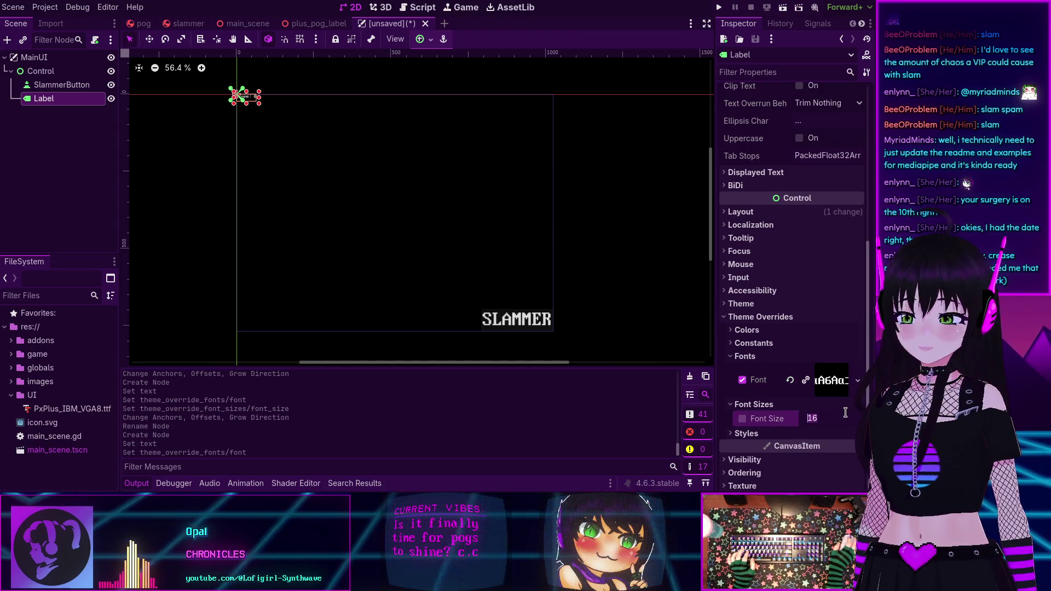
type("64")
key("Return")
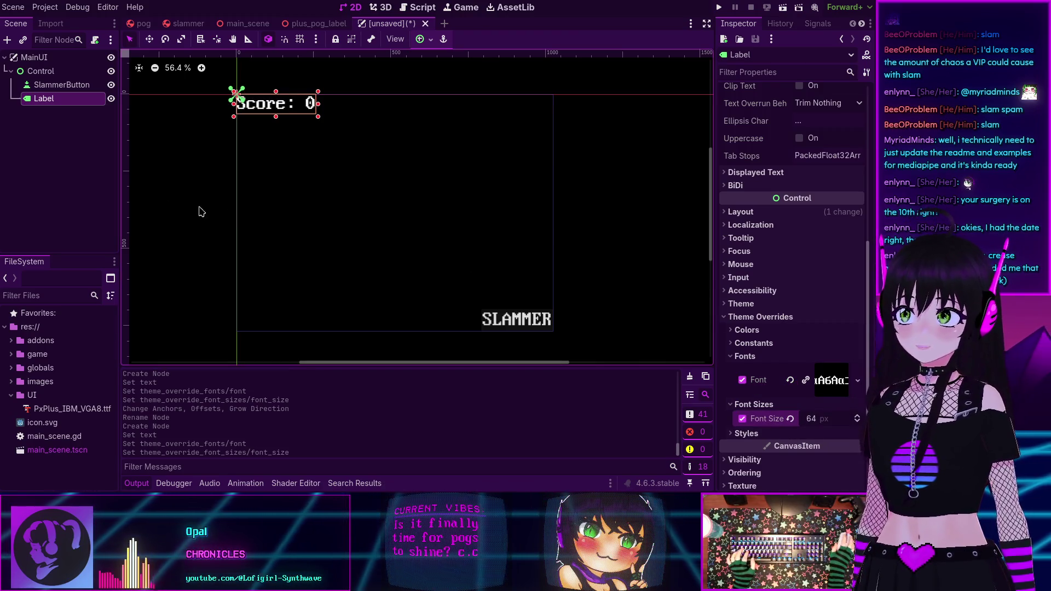
left_click(66, 188)
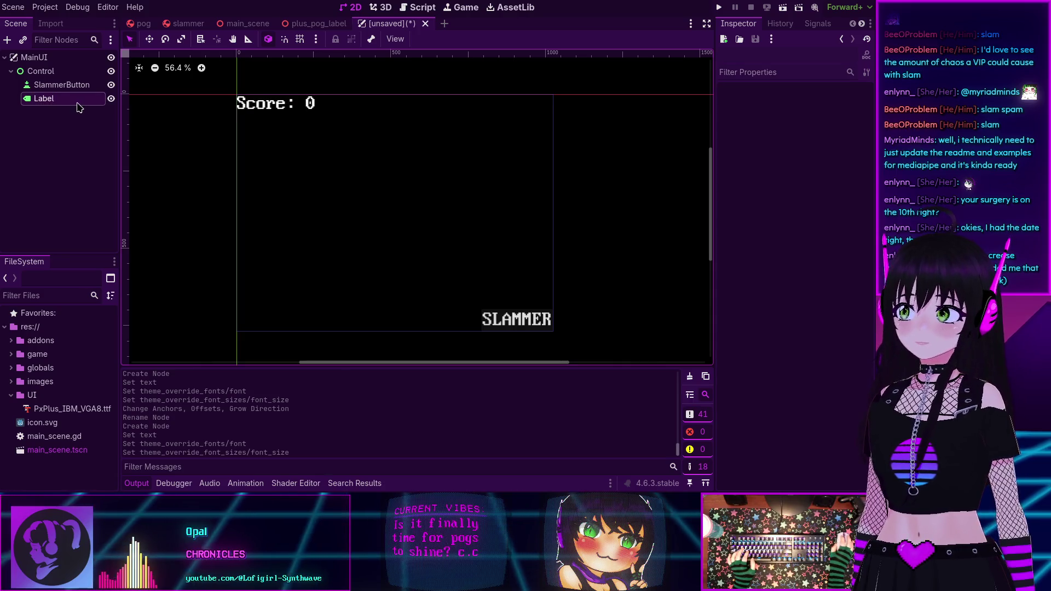
Anchor the Score label at top centre, then switch it to the Top Left preset
left_click(61, 84)
left_click(43, 98)
left_click(425, 39)
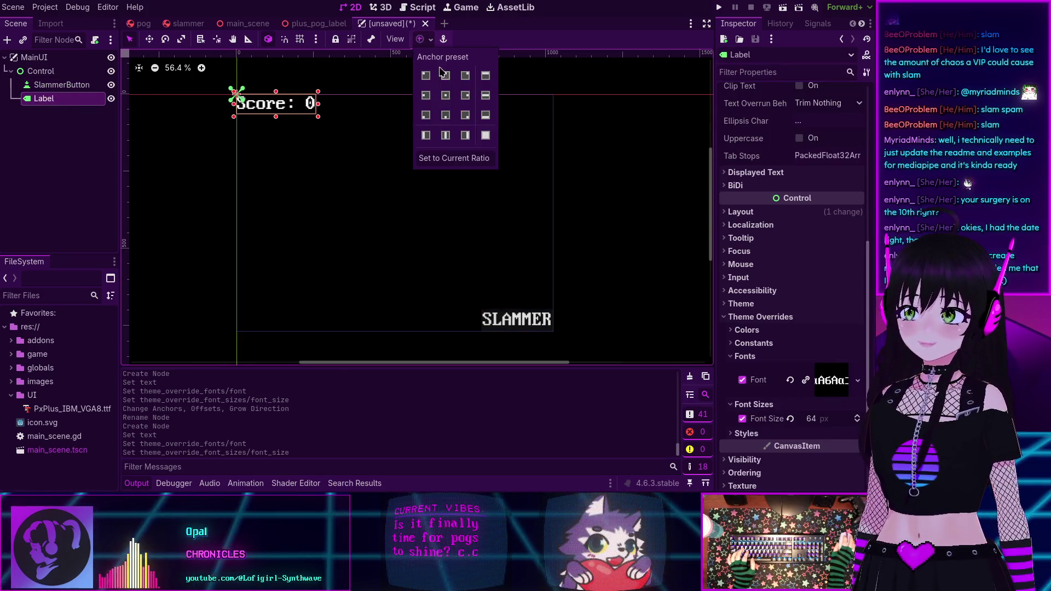
left_click(447, 78)
left_click(93, 159)
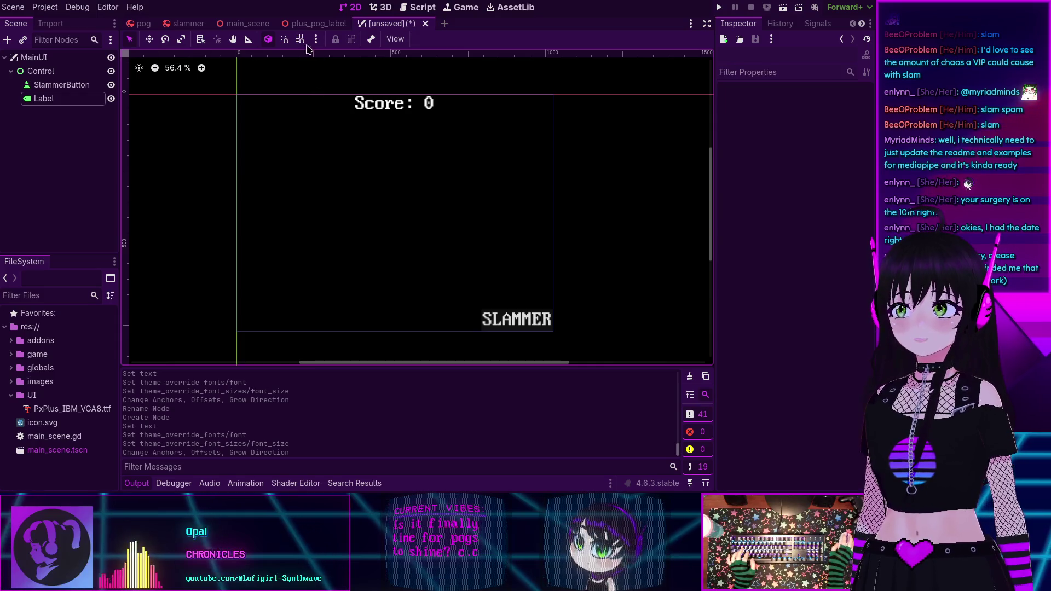
left_click(43, 98)
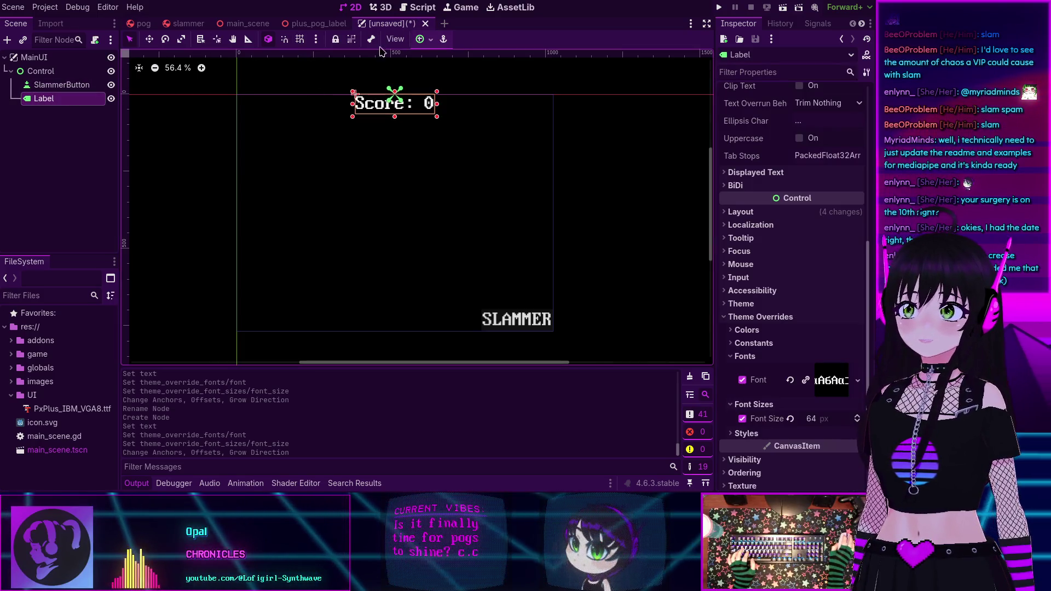
left_click(420, 39)
left_click(426, 76)
left_click(81, 149)
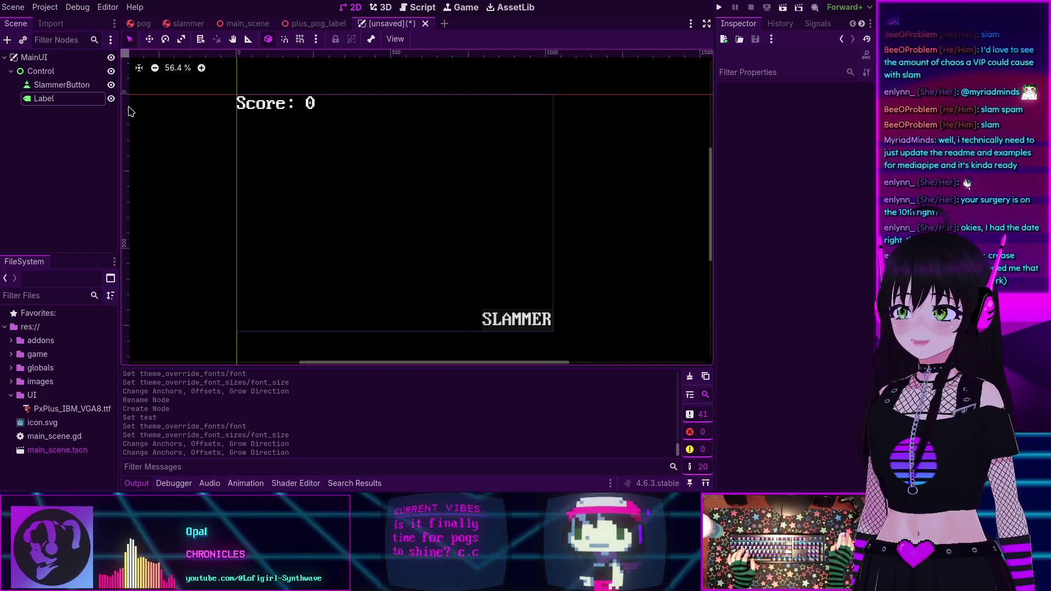
Add a ProgressBar child under Control, picked from Control > Range in the node list
left_click(43, 72)
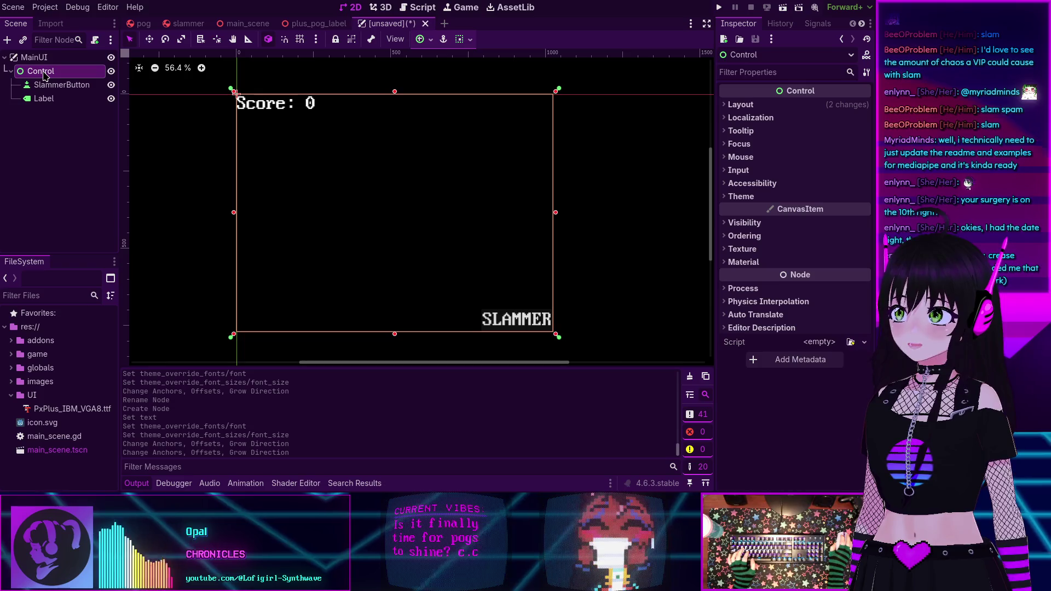
key("ctrl+a")
type("label")
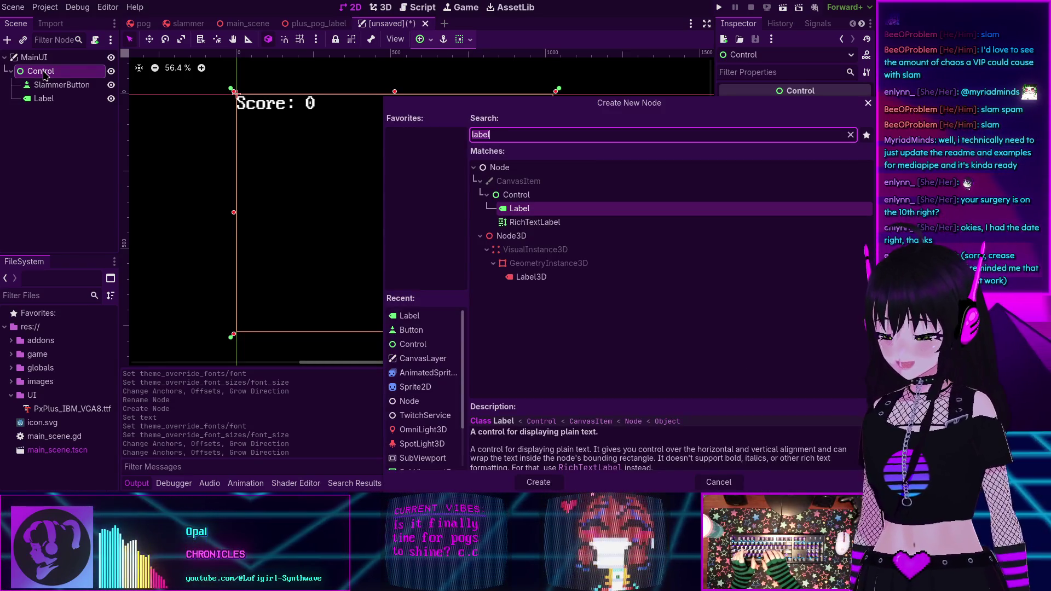
key("ctrl+a")
key("BackSpace")
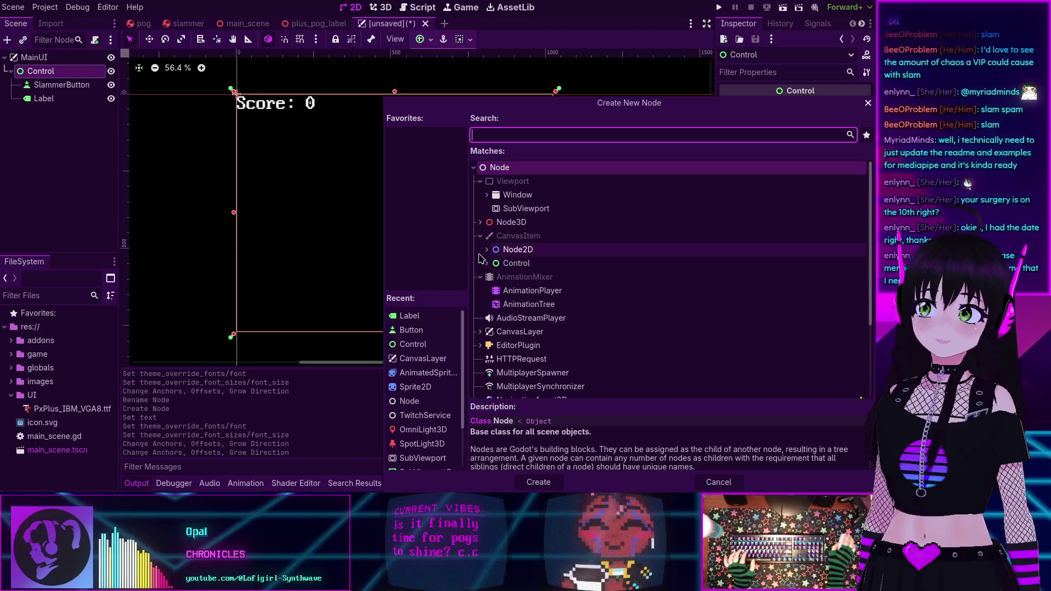
left_click(487, 263)
scroll(496, 230, "down", 3)
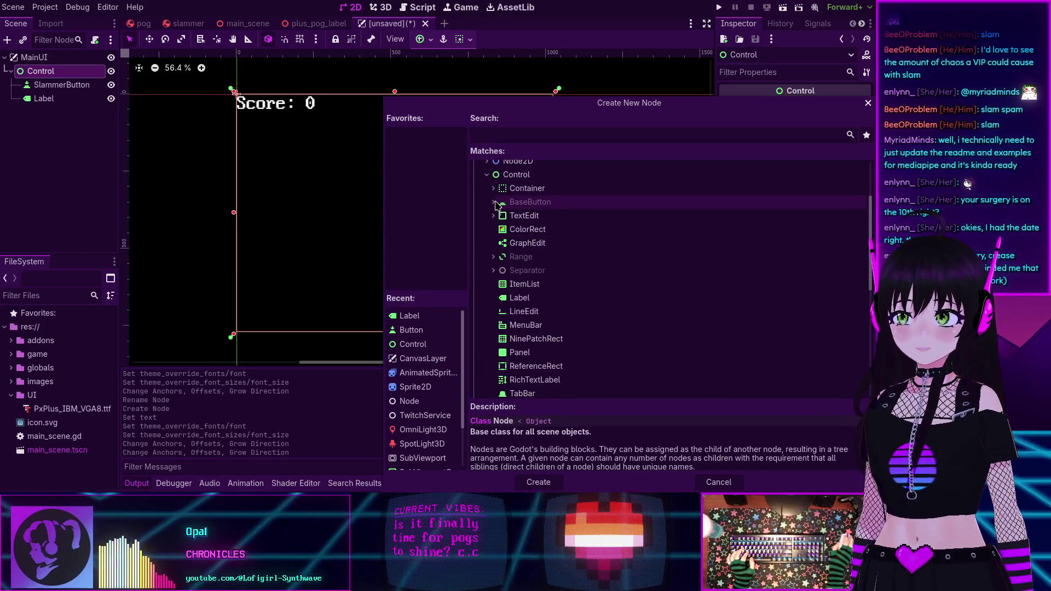
left_click(492, 257)
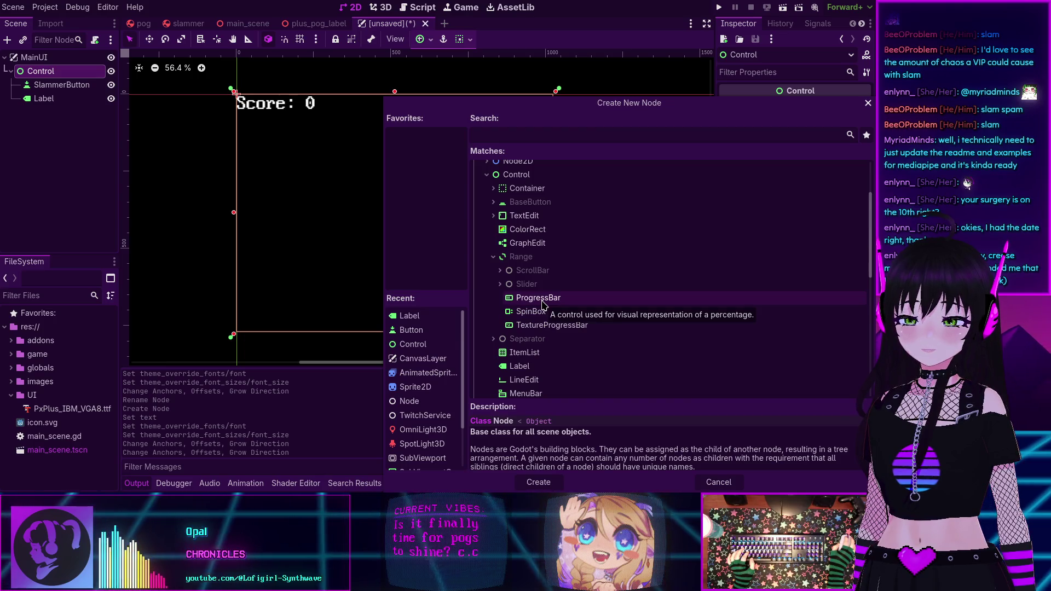
left_click(539, 299)
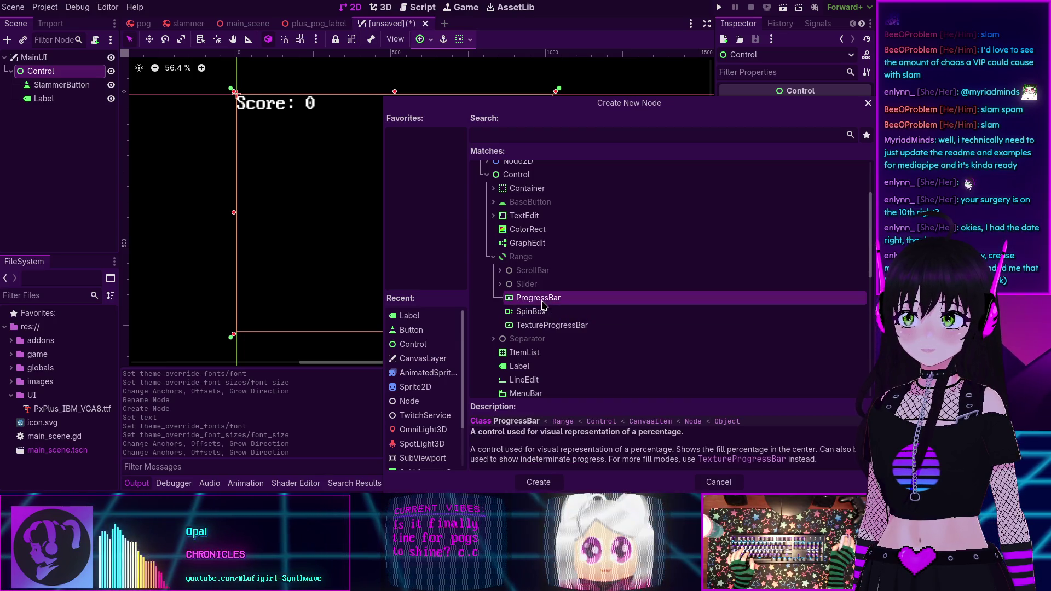
left_click(538, 483)
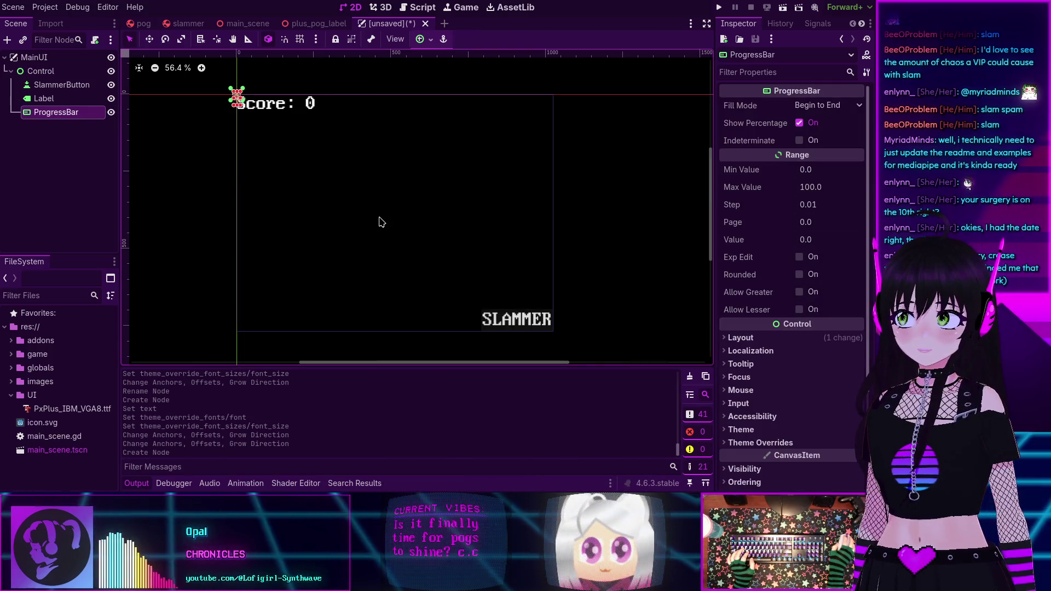